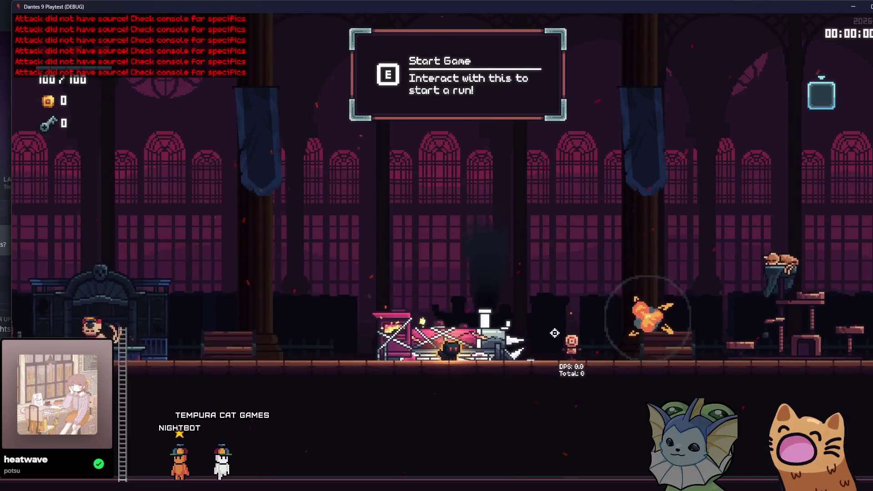
Fire three attacks at the training dummy, then switch to Godot and back to the game
click(542, 331)
click(563, 334)
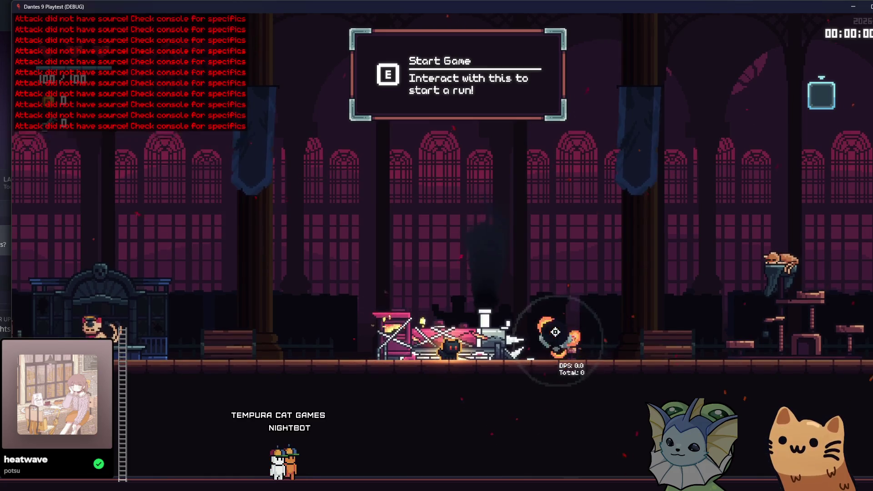
click(555, 328)
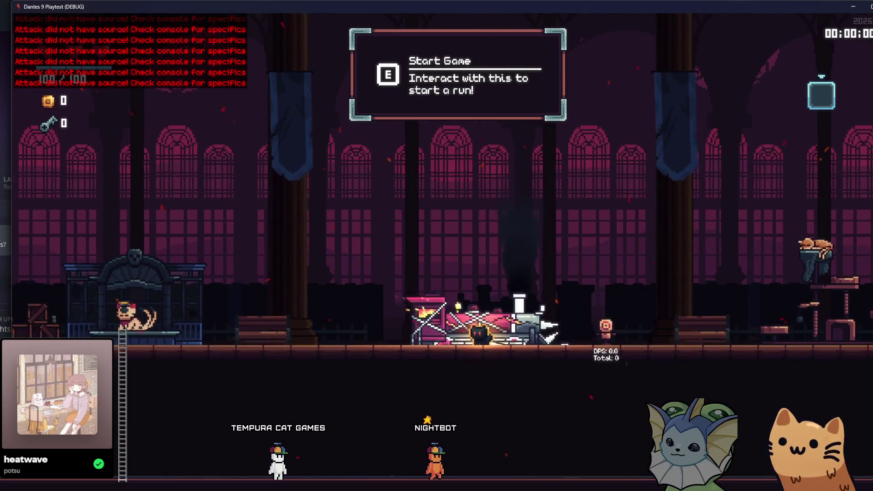
key(alt+Tab)
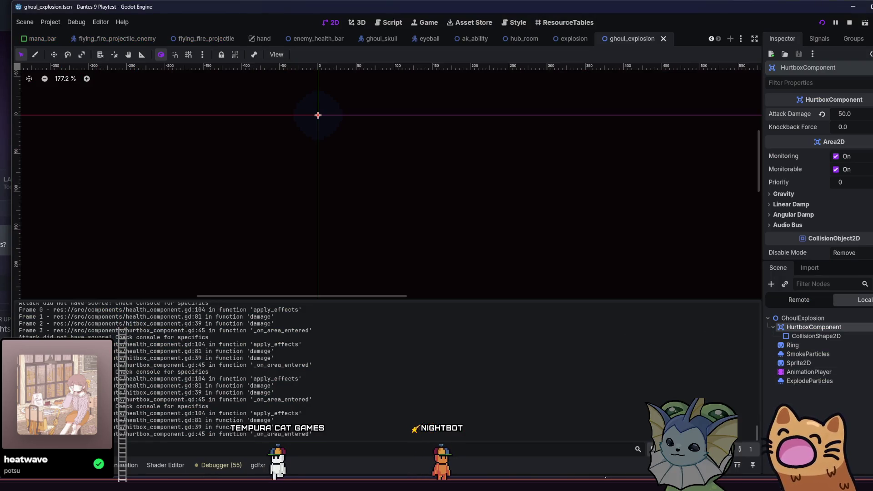
mouse_move(570, 486)
click(571, 443)
Hit the training dummy with more attack bursts and a large attack, then bring up the debug menu
click(582, 336)
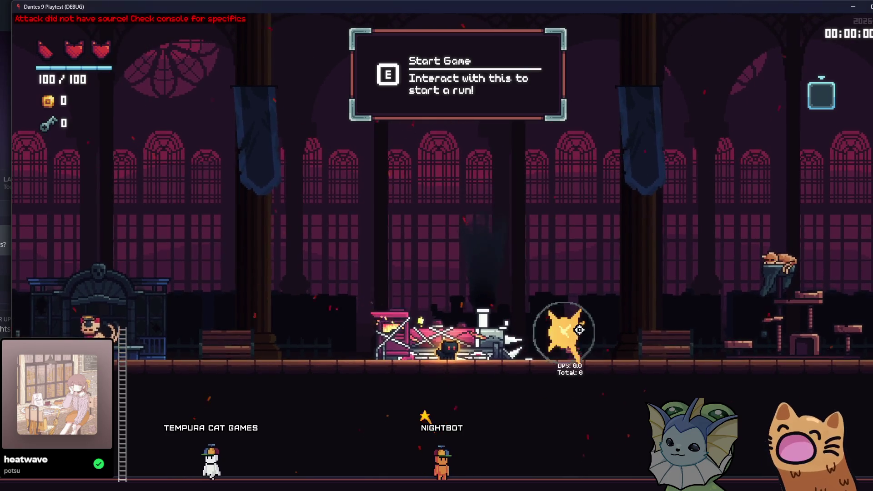
click(600, 322)
click(600, 321)
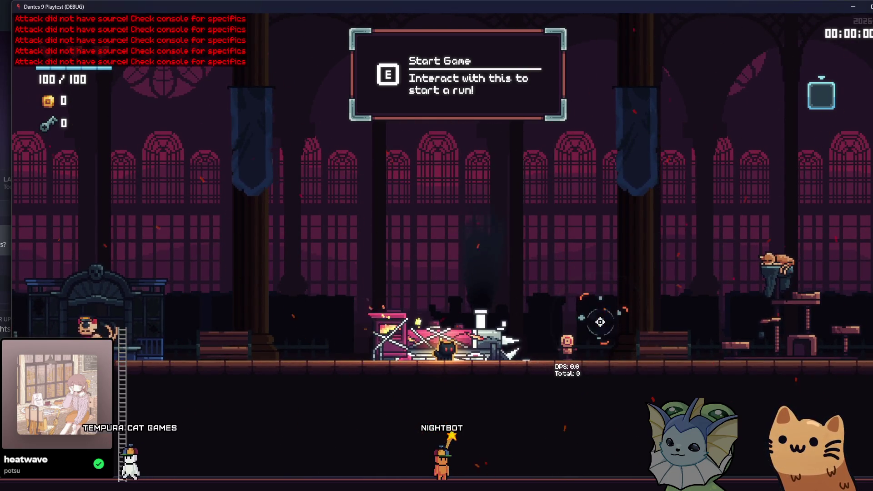
click(600, 322)
click(600, 322)
click(600, 322)
click(600, 322)
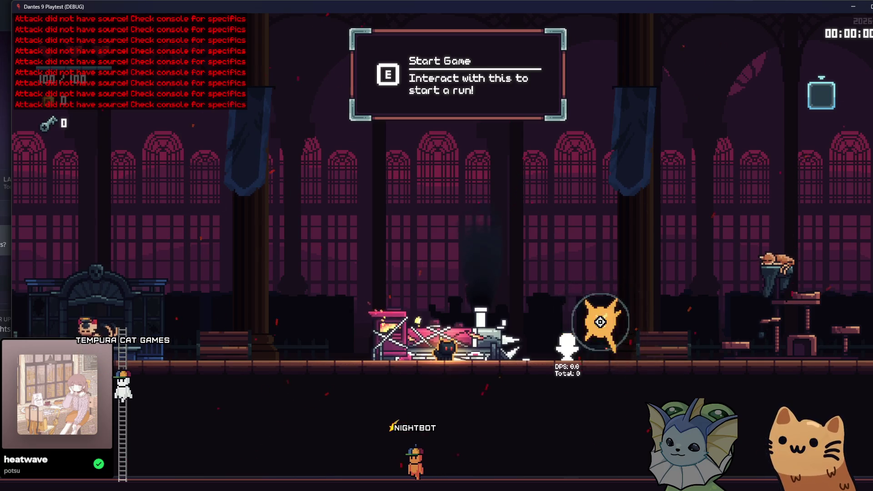
click(584, 332)
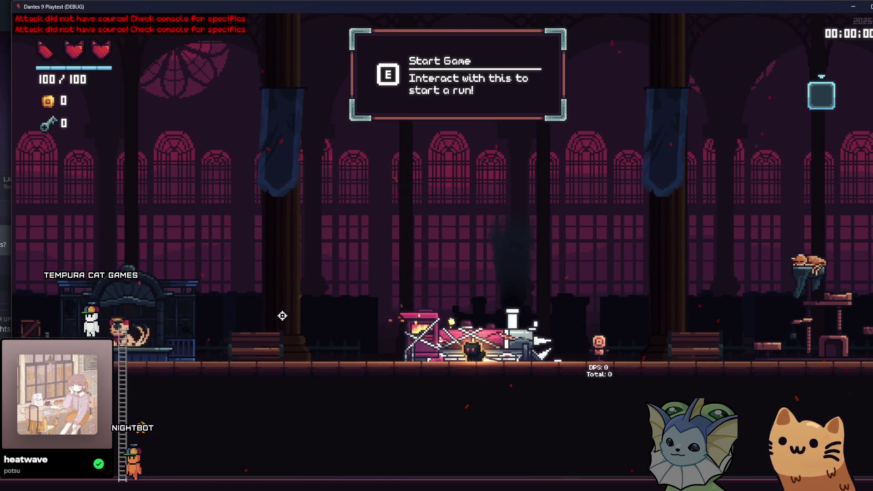
key(F1)
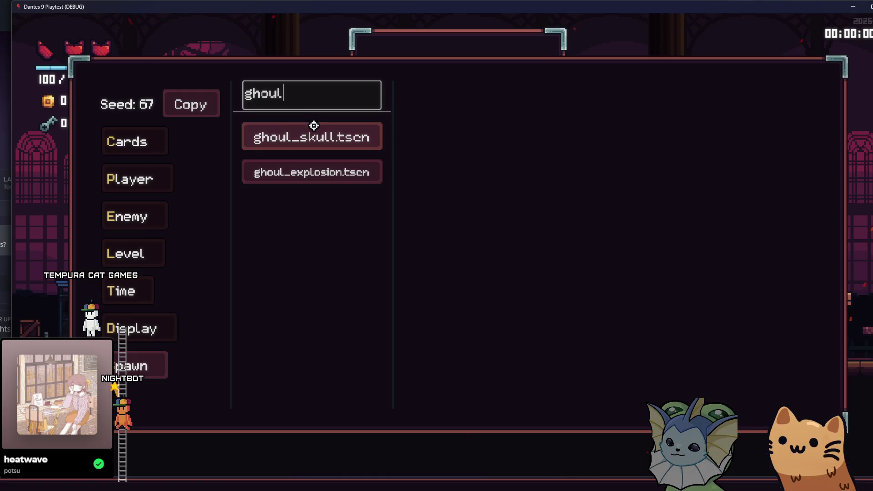
Reload ghoul_explosion.tscn from the debug search and detonate explosions on the training dummy
click(310, 173)
click(452, 197)
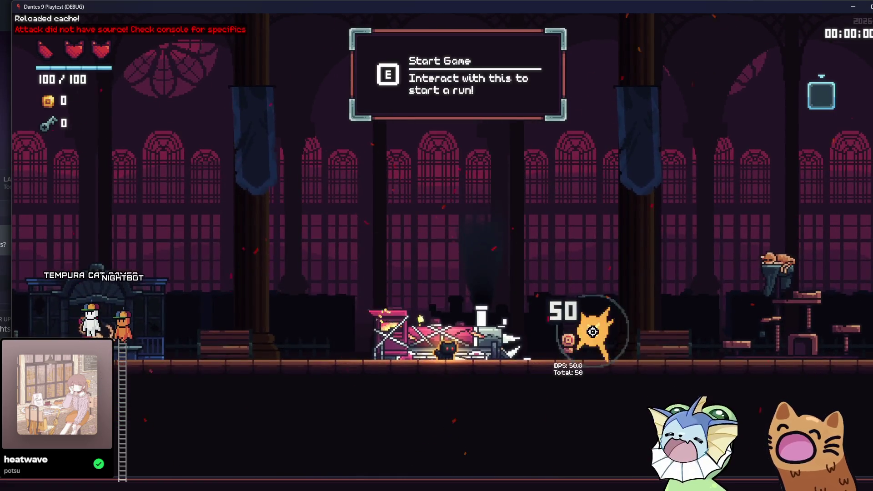
click(574, 326)
click(560, 327)
click(556, 328)
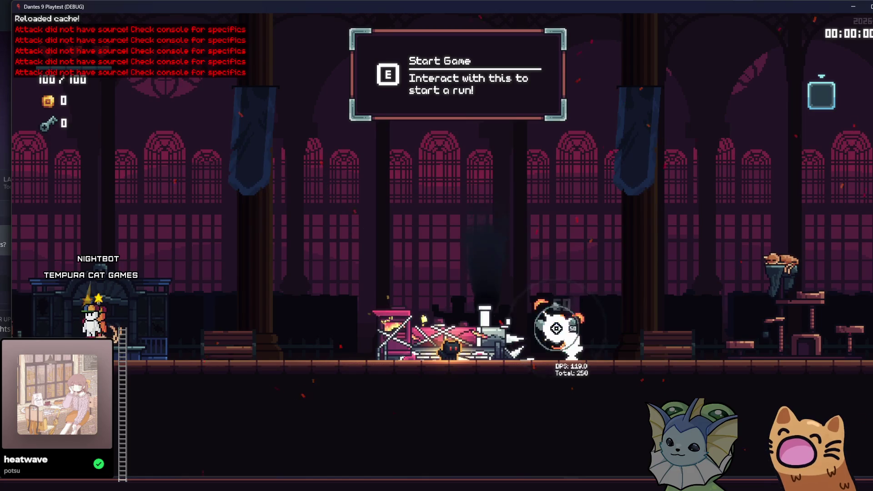
click(564, 327)
click(573, 328)
click(585, 327)
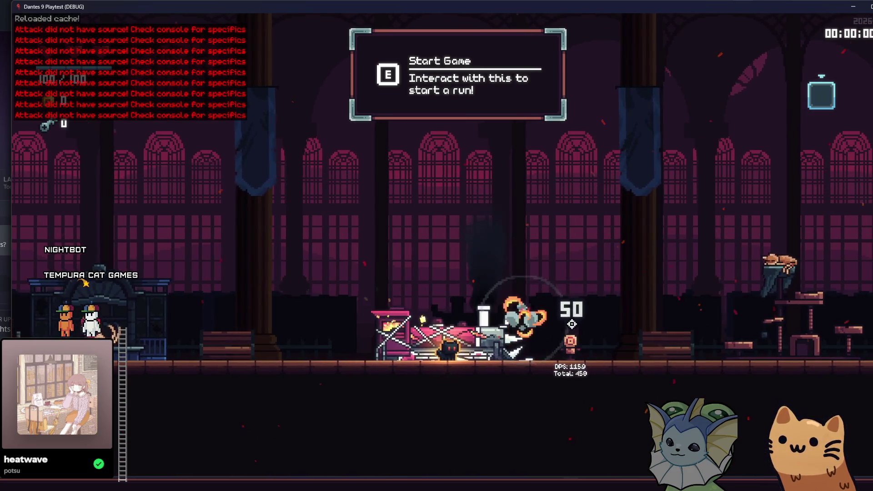
click(598, 324)
click(636, 325)
Keep blasting the dummy and its left side with explosions to raise the damage total
click(634, 326)
click(568, 327)
click(531, 330)
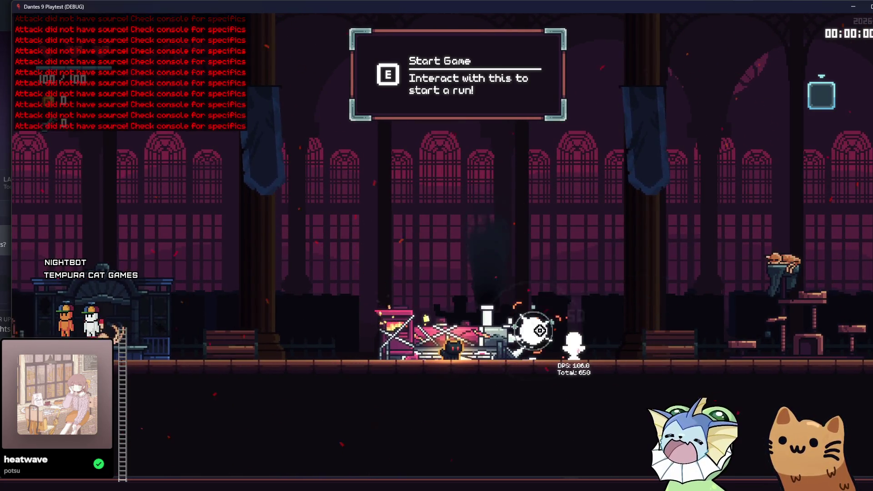
click(552, 329)
click(552, 329)
click(552, 329)
click(553, 329)
click(554, 328)
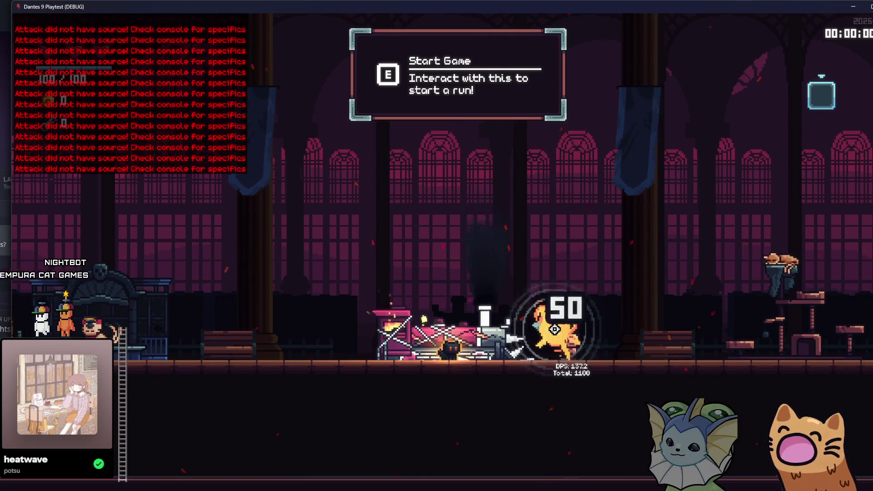
click(555, 328)
click(557, 328)
click(566, 328)
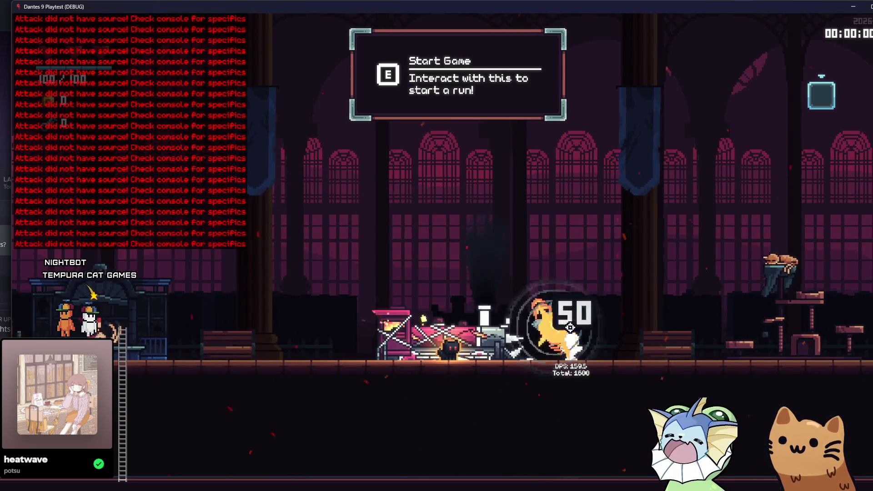
click(579, 327)
Reload the cached scenes twice with F5 and test the reloaded explosion on the dummy
key(F5)
key(F5)
key(F5)
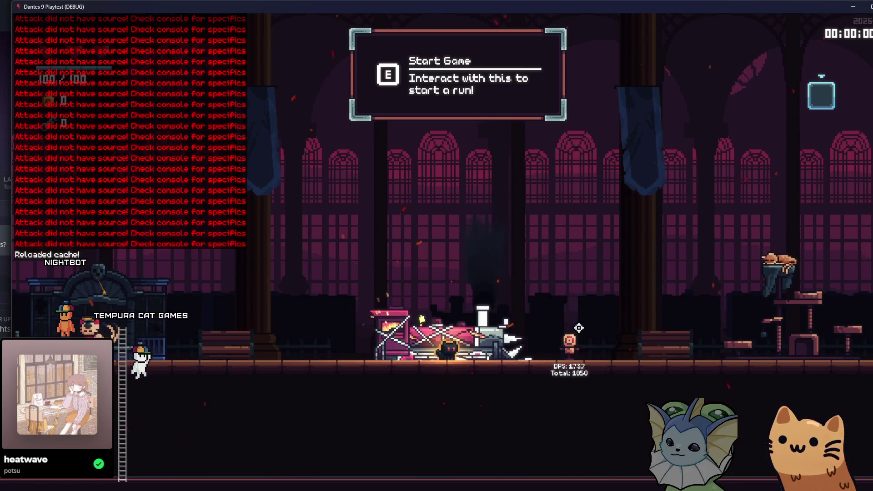
key(F5)
key(F5)
key(F5)
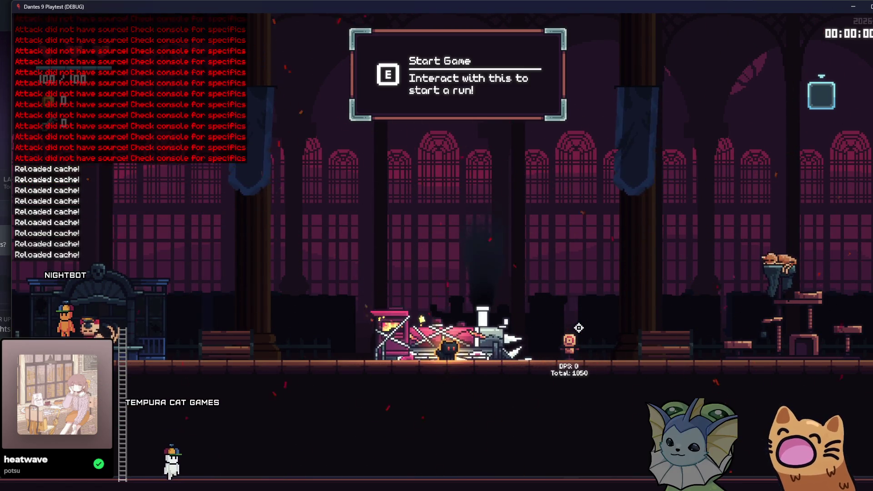
click(568, 326)
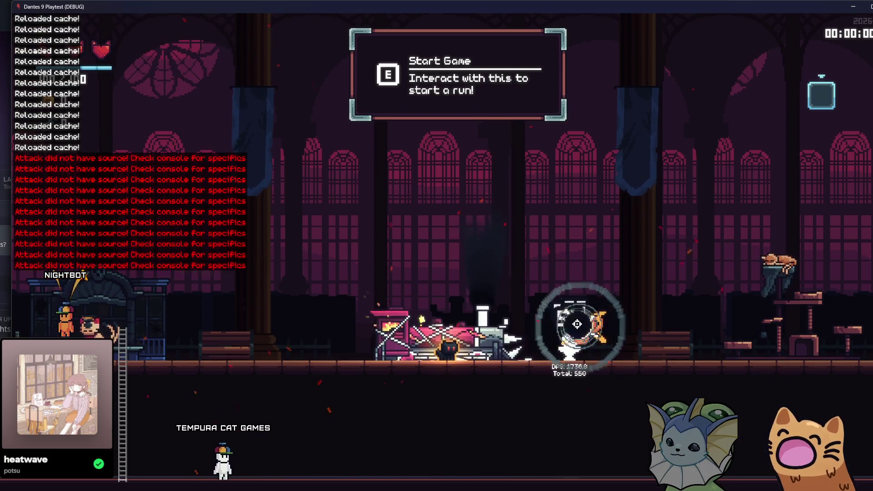
click(564, 322)
click(562, 326)
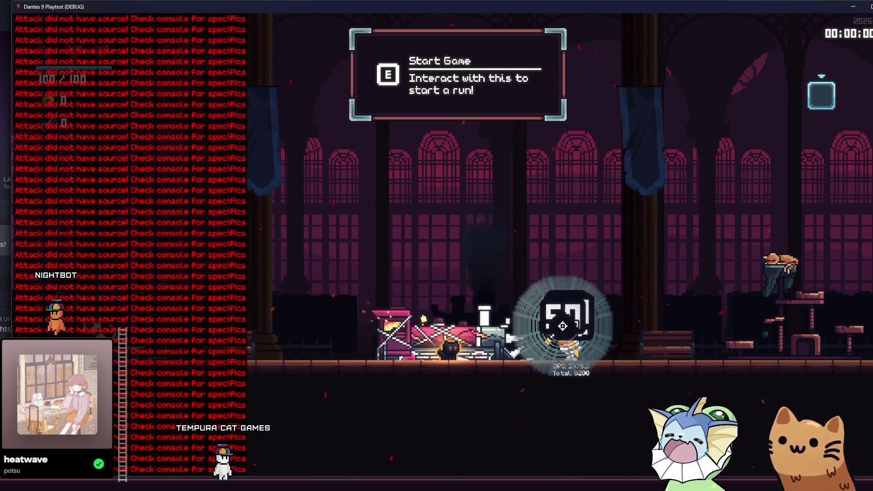
click(563, 329)
click(565, 310)
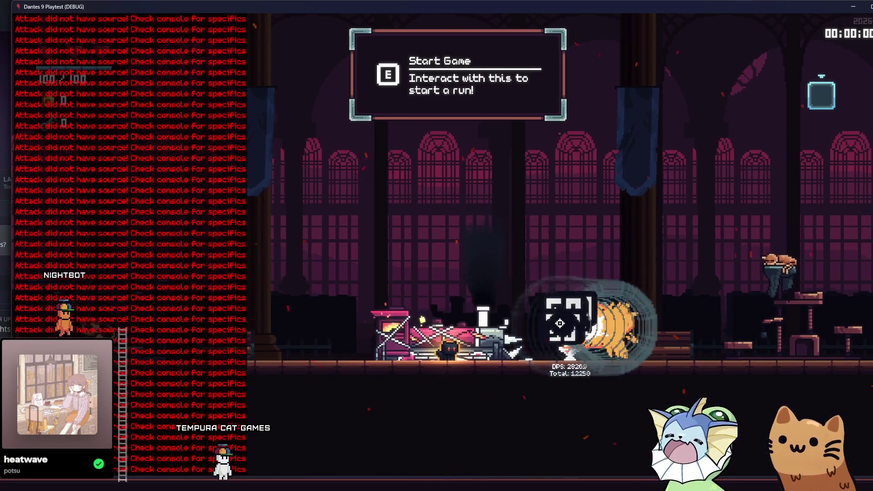
click(575, 254)
click(628, 241)
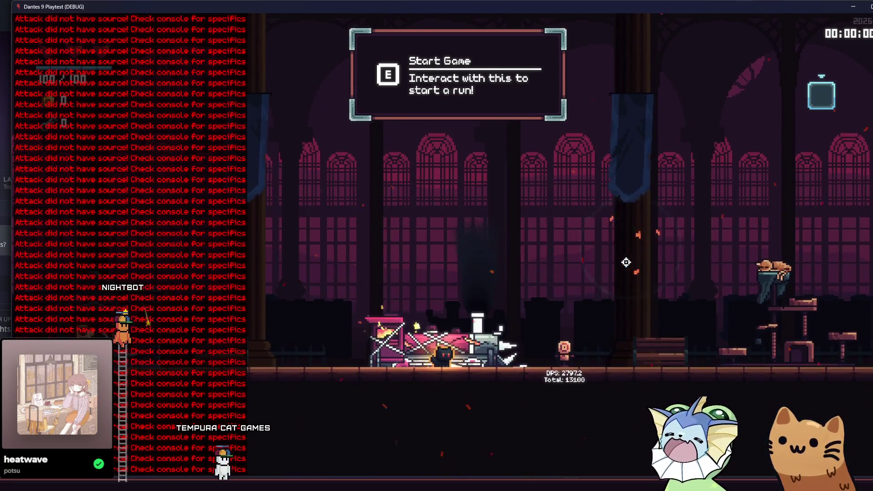
click(607, 259)
click(577, 341)
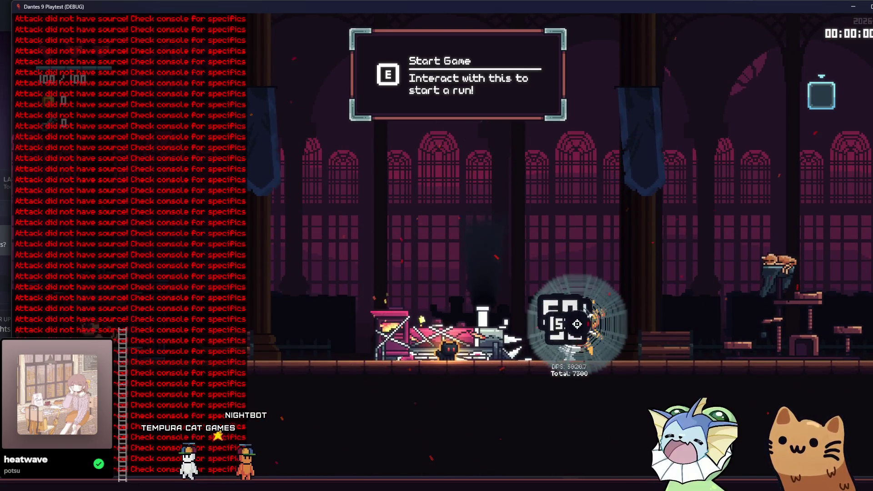
click(576, 323)
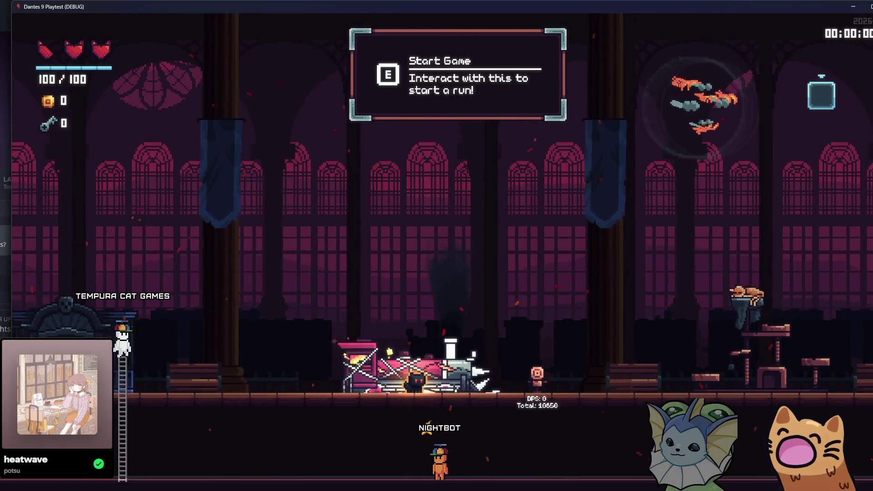
Close the running game with Alt+F4
key(alt+F4)
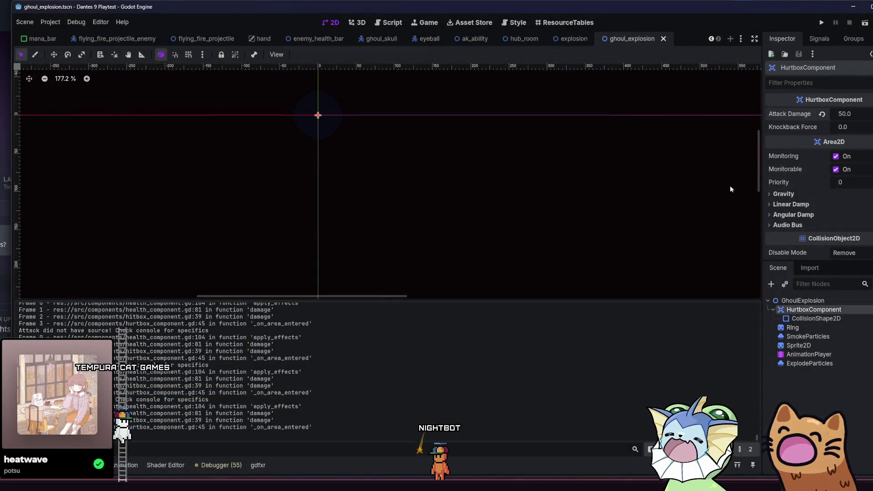
Select the GhoulExplosion root node and start attaching a script to it
click(842, 302)
click(842, 302)
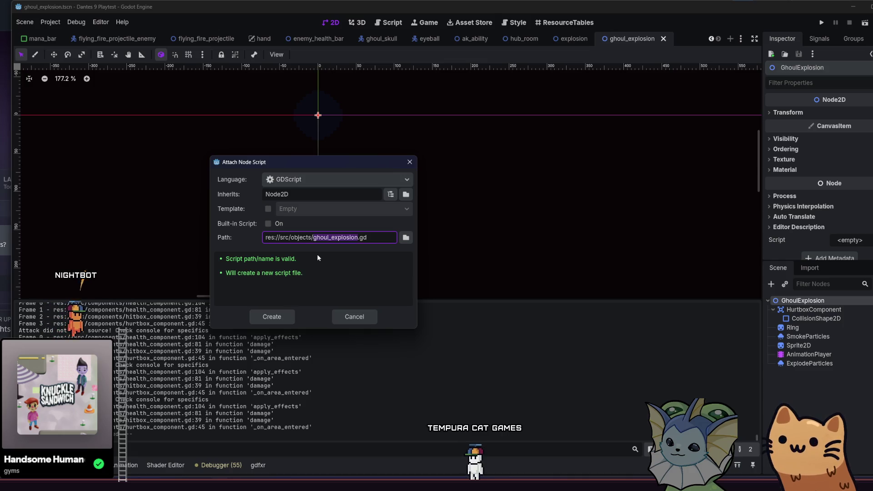
Name the new script base_explosion.gd instead of explosion_base and create it
key(BackSpace)
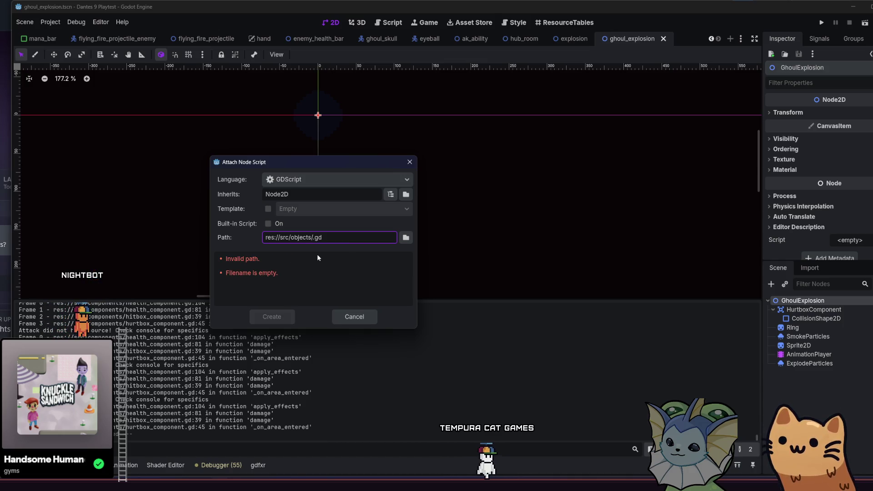
text(explosio)
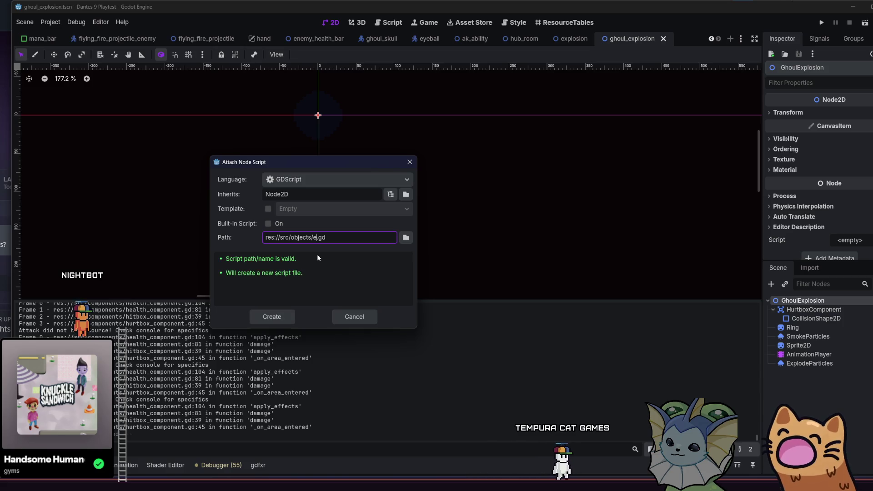
text(n_base)
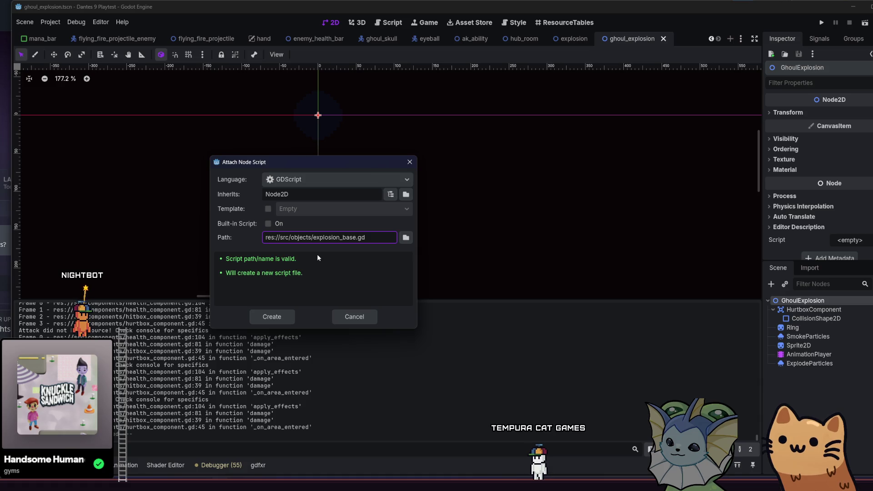
key(BackSpace)
key(BackSpace)
key(BackSpace)
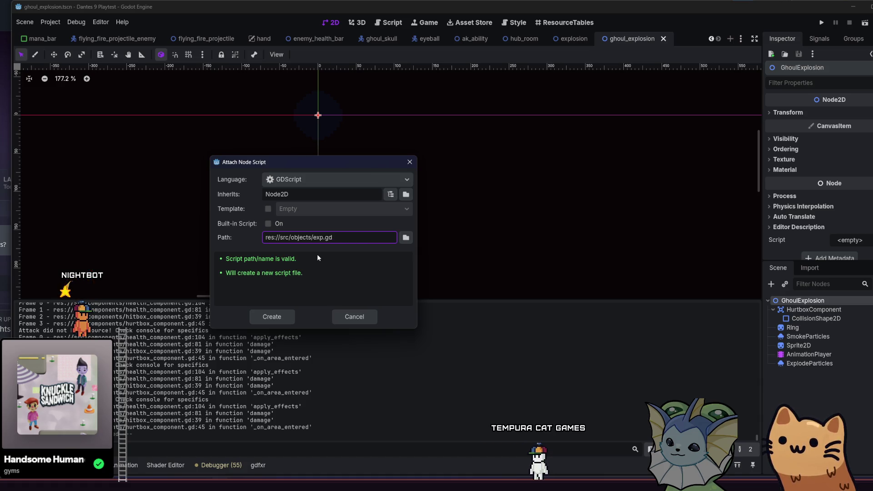
text(base_explosion)
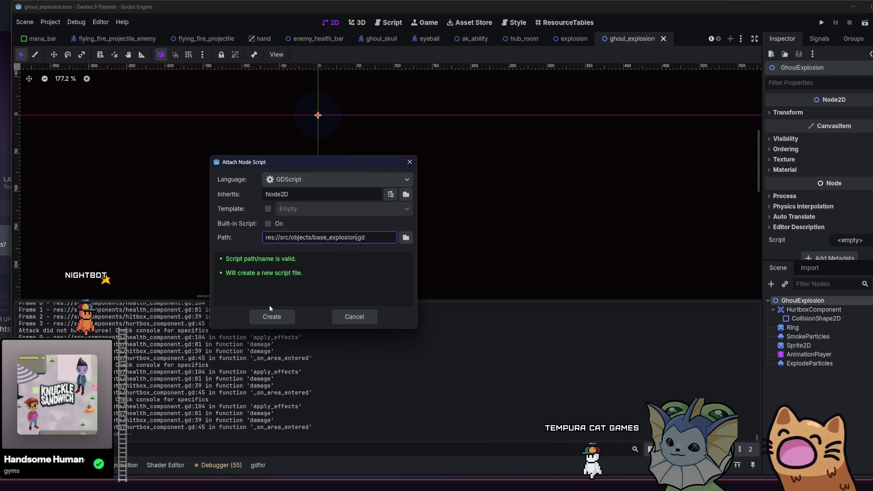
click(271, 316)
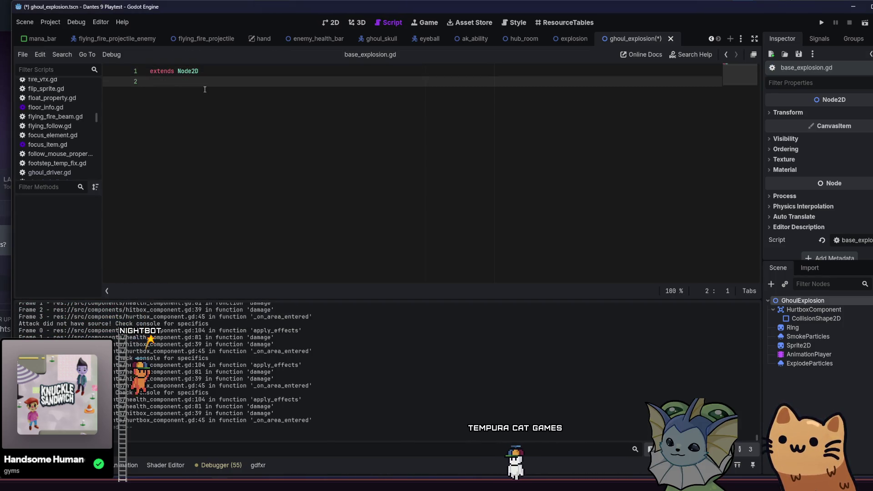
Add class_name plus exported sound : AudioStream and hurtbox : HurtboxComponent fields
text(class_name BaseExplosion)
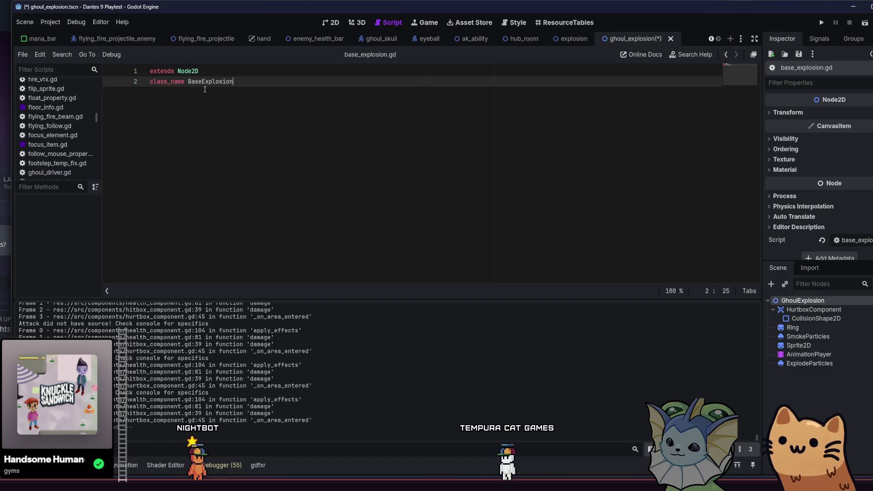
key(Return)
key(Return)
text(@e)
key(Return)
text(var sound : )
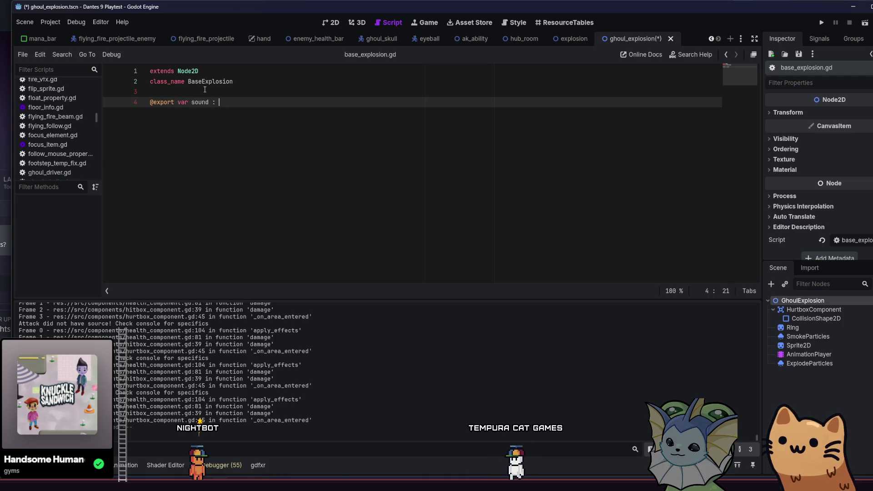
text(AudioStream)
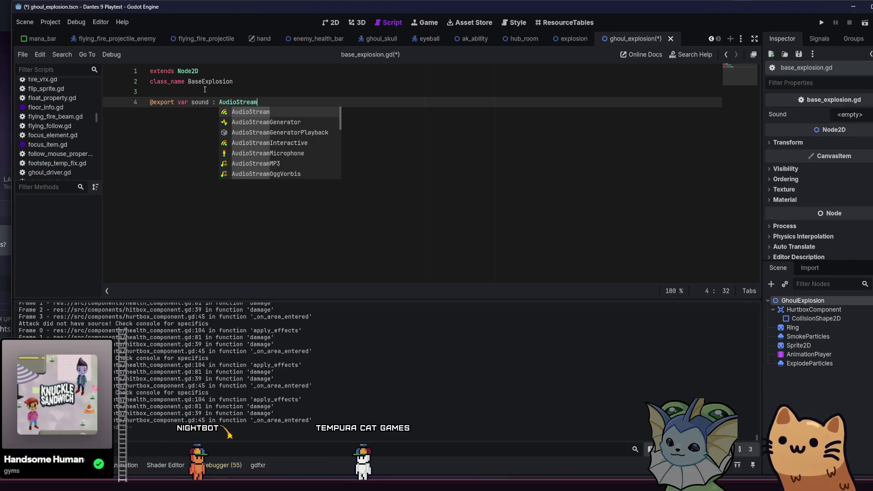
key(Return)
key(Return)
text(@export var hu)
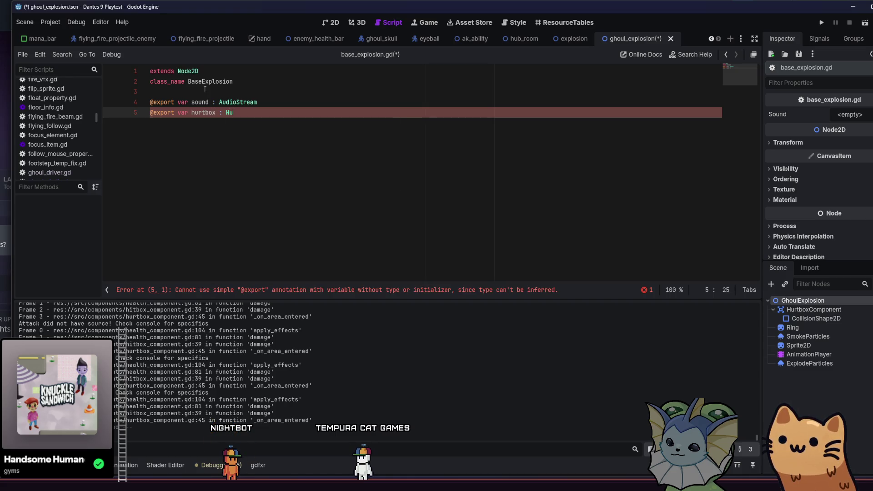
text(rt)
key(Return)
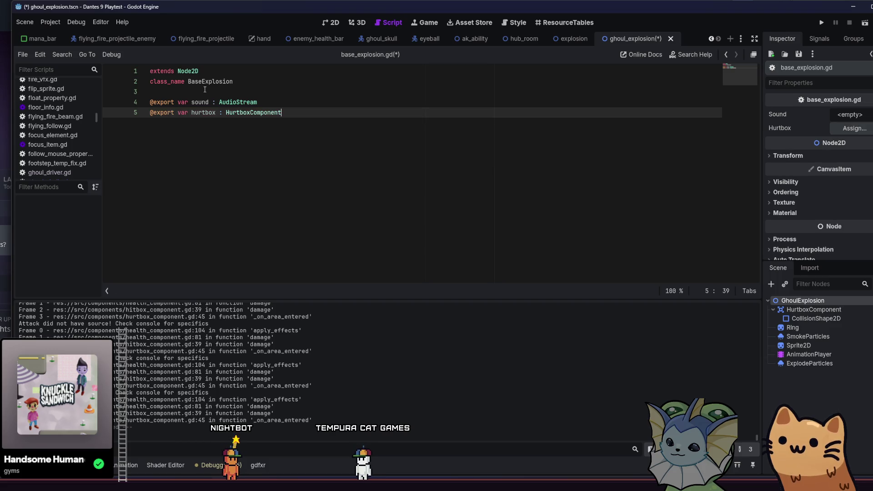
key(Return)
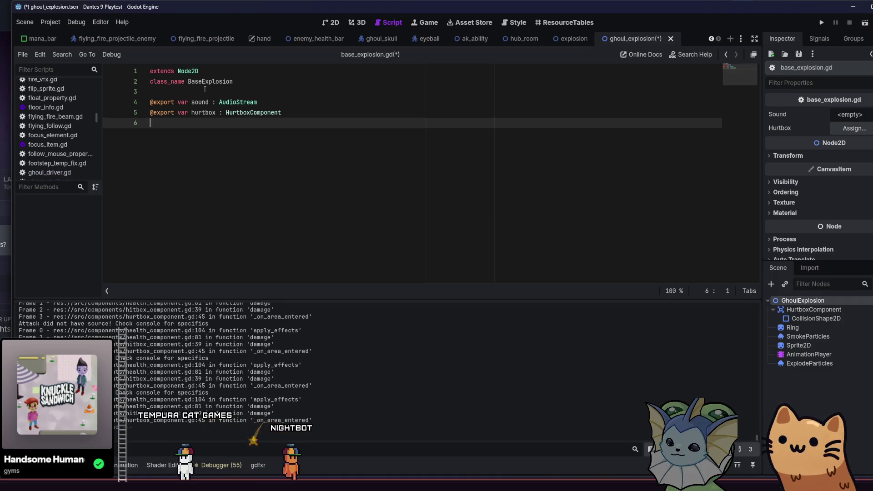
Add a plain attack : Attack variable below the exported fields
text(@export var)
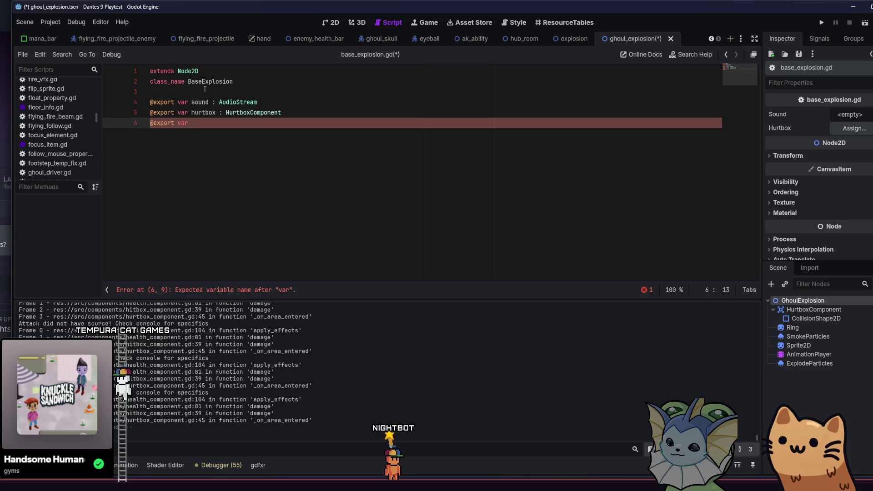
key(BackSpace)
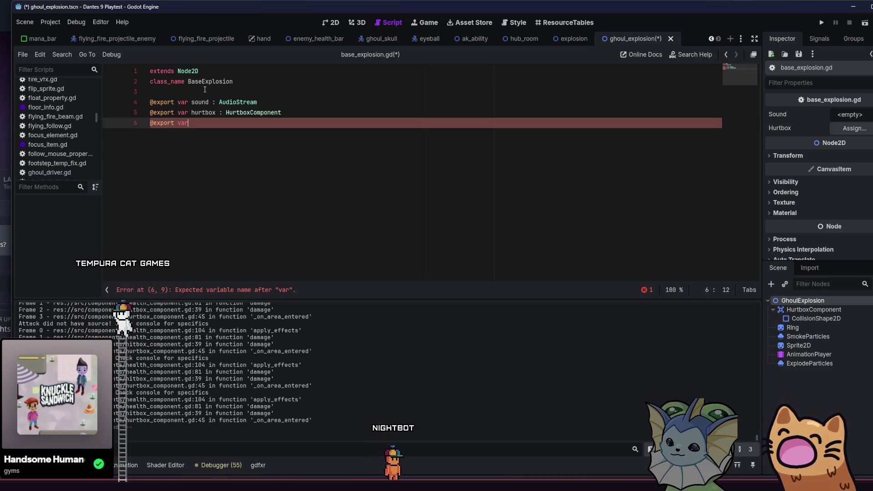
key(BackSpace)
key(BackSpace)
key(BackSpace)
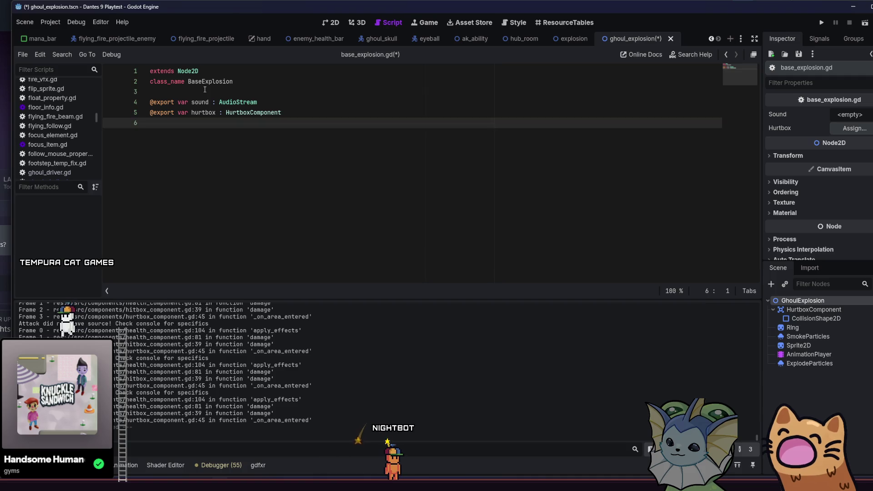
key(Return)
text(var)
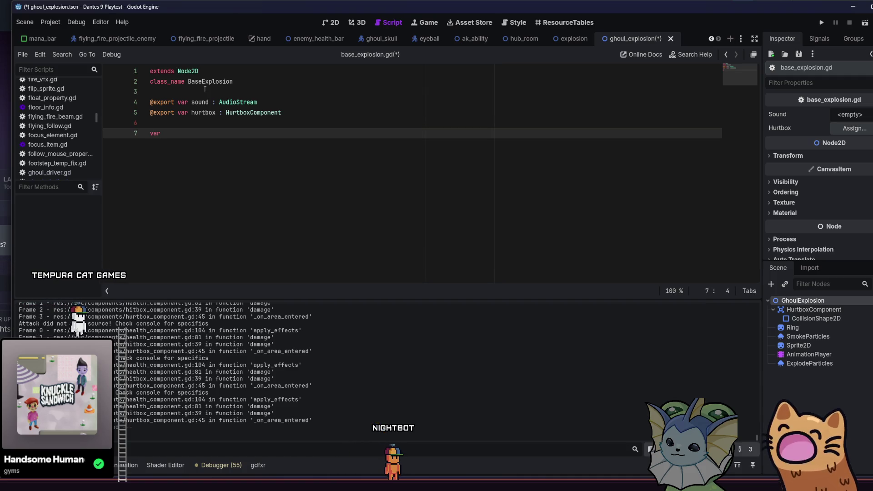
key(BackSpace)
key(BackSpace)
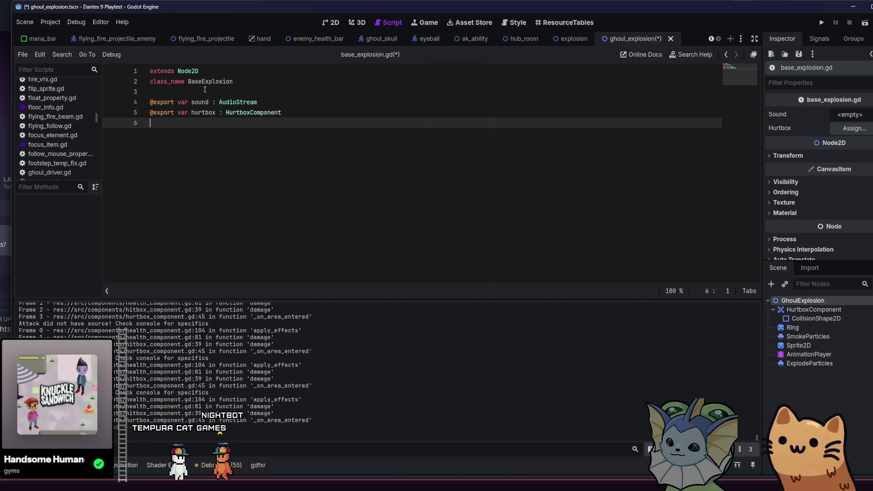
key(Return)
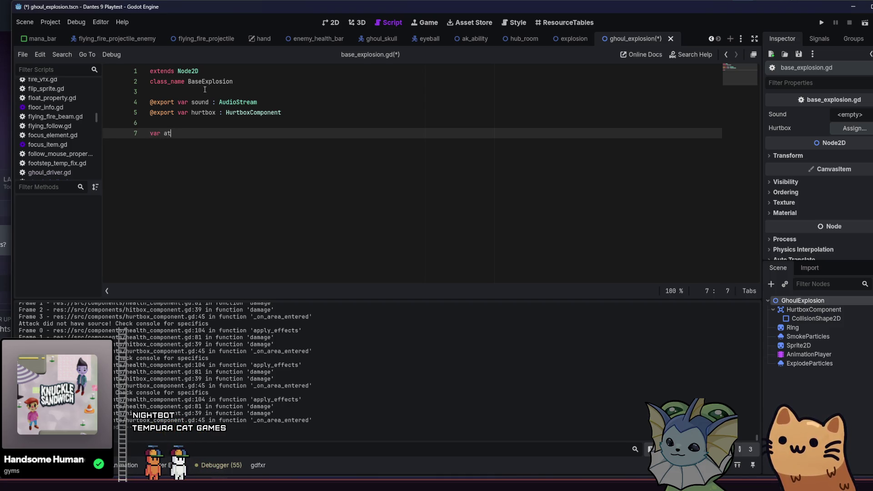
text(:)
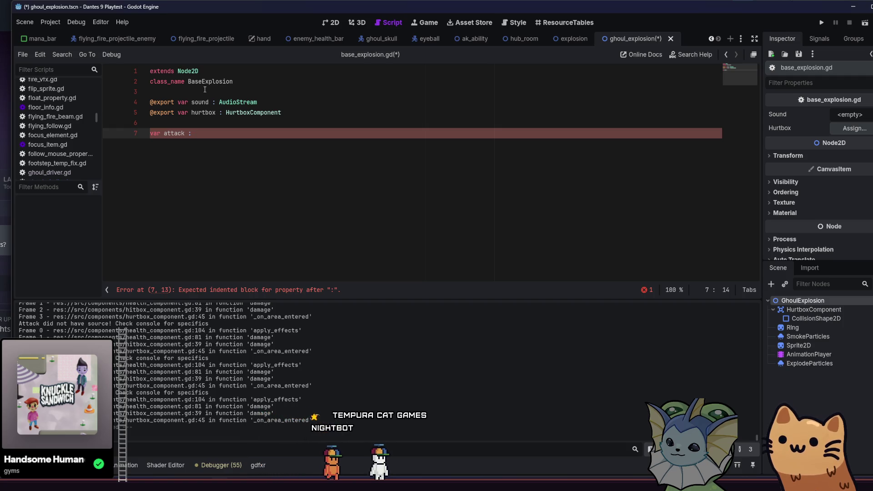
text(ttack)
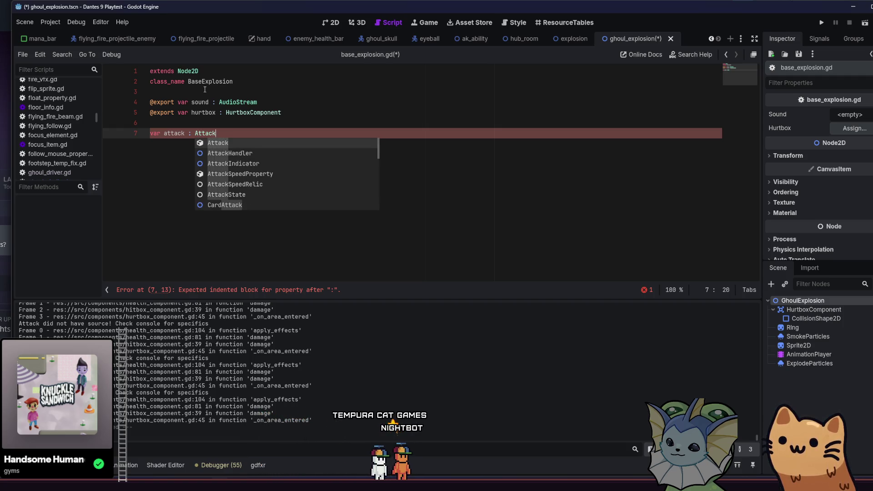
key(Return)
key(Return)
key(Return)
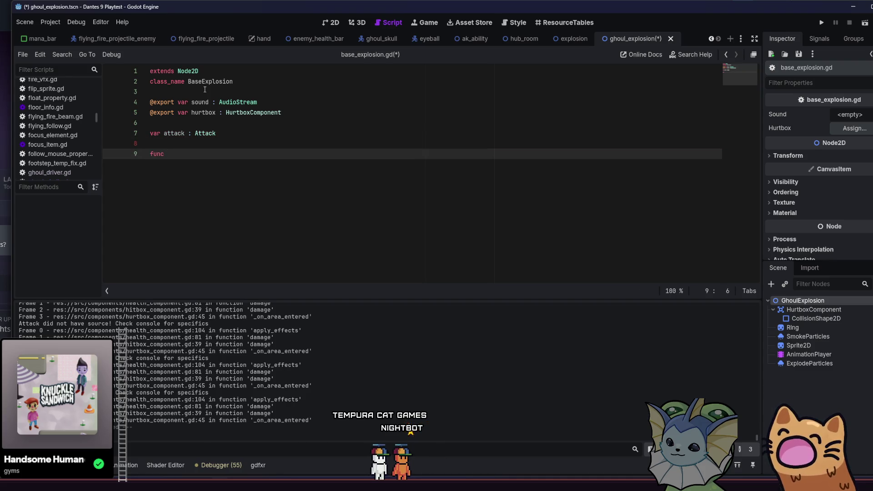
Write a _ready that sets hurtbox.attack = attack when attack exists, then save
text(-re)
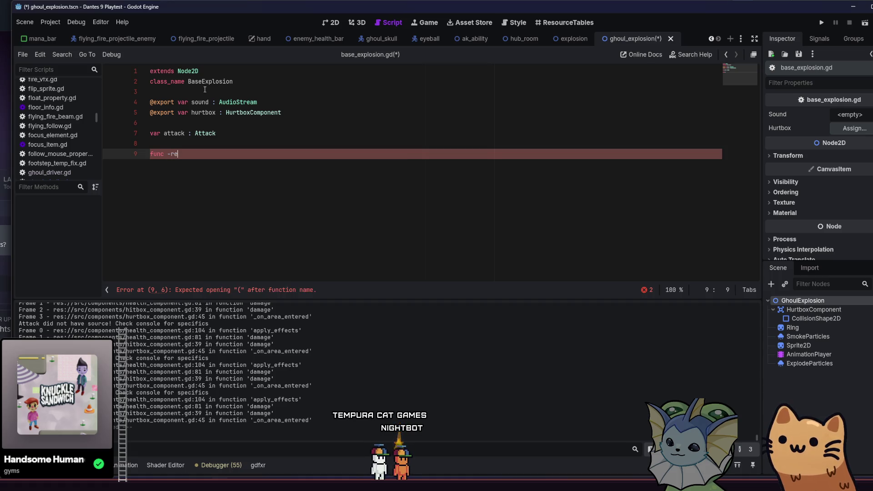
key(Return)
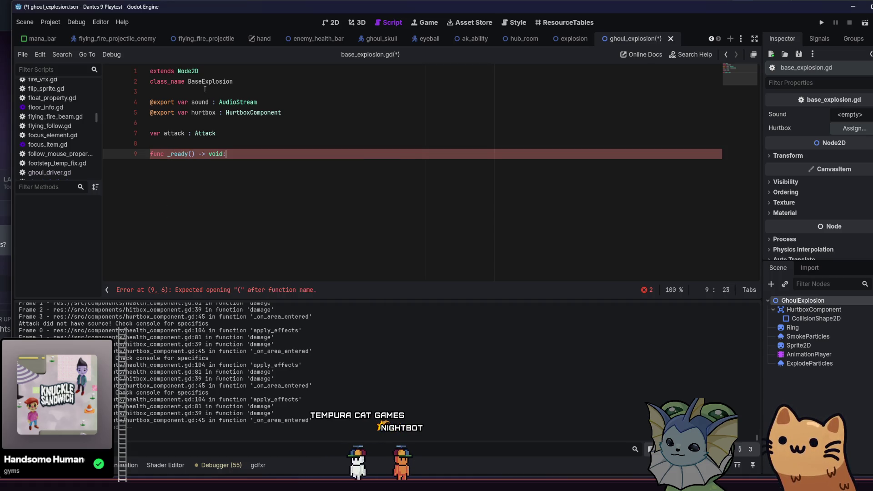
key(Return)
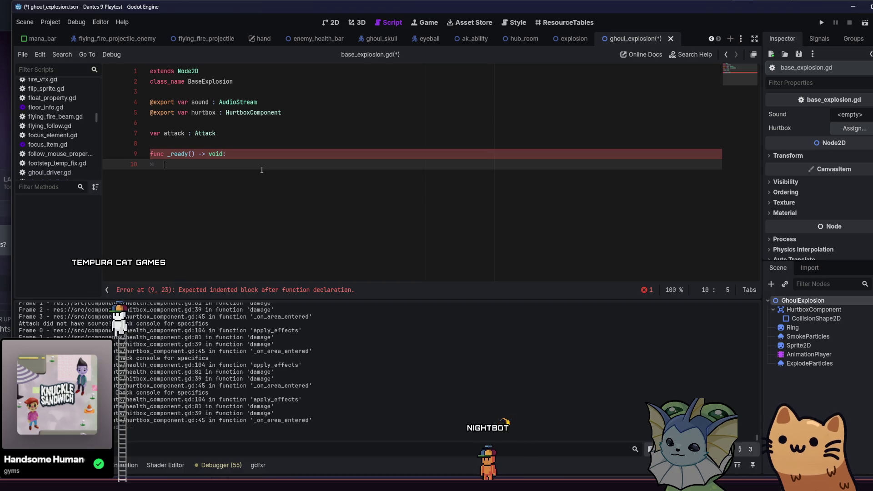
text(t)
key(BackSpace)
key(BackSpace)
key(BackSpace)
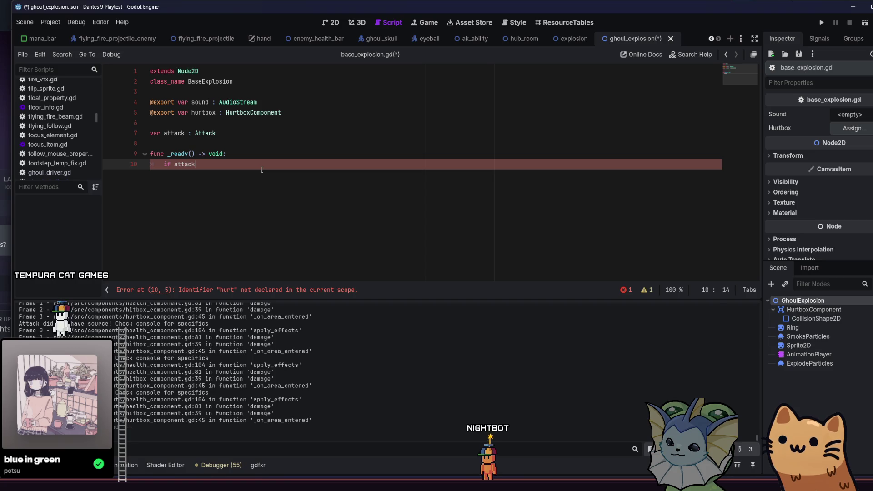
text(:)
key(Return)
text(tbox.at)
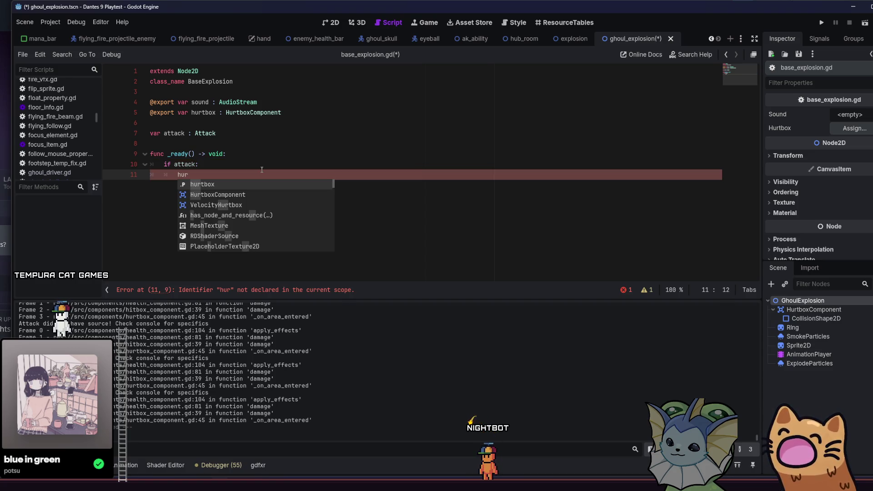
text(tack = )
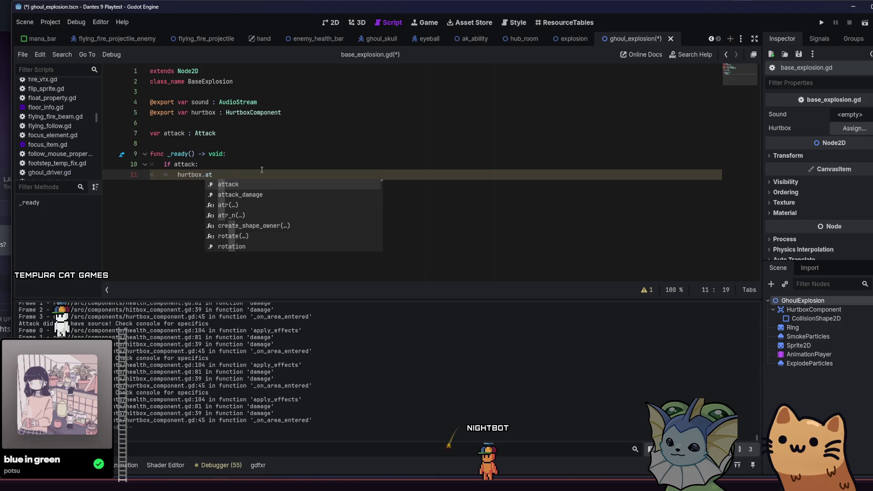
text(at)
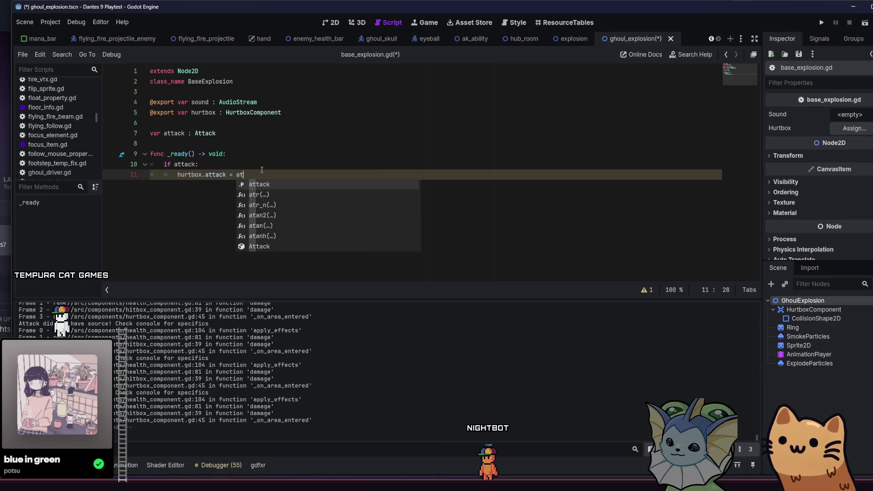
key(Return)
key(ctrl+s)
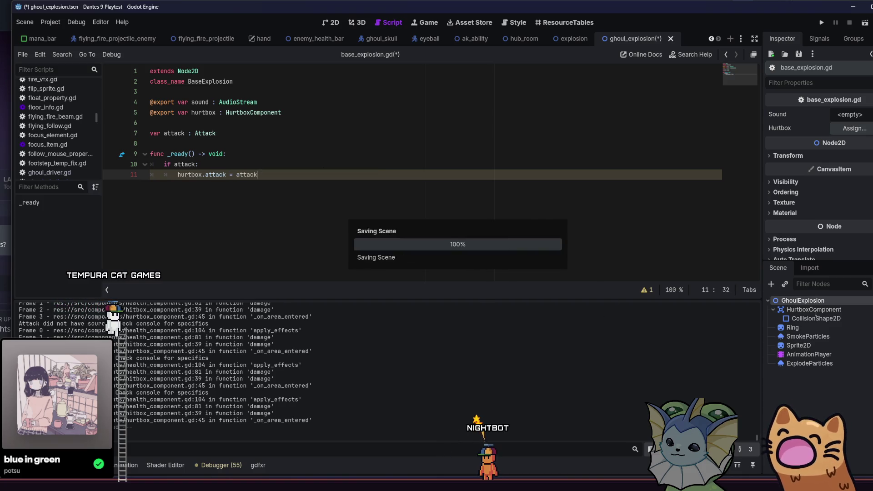
ctrl+click(214, 175)
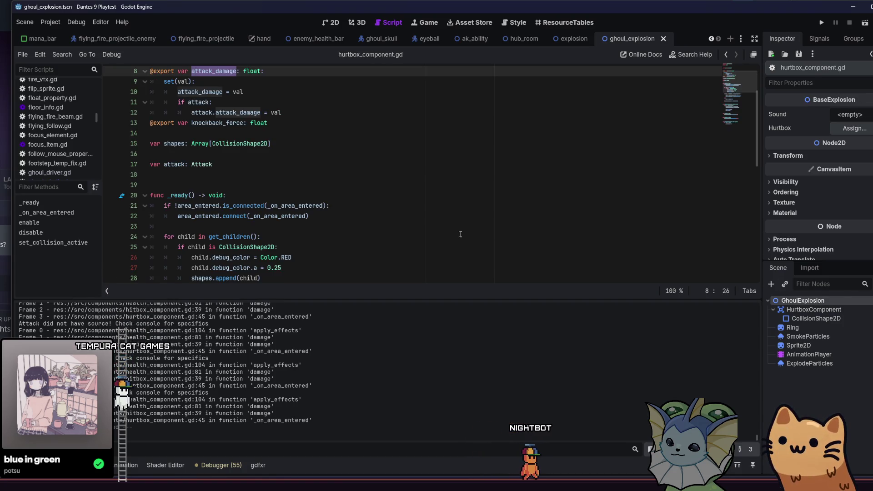
click(427, 202)
scroll(427, 201, up, 2)
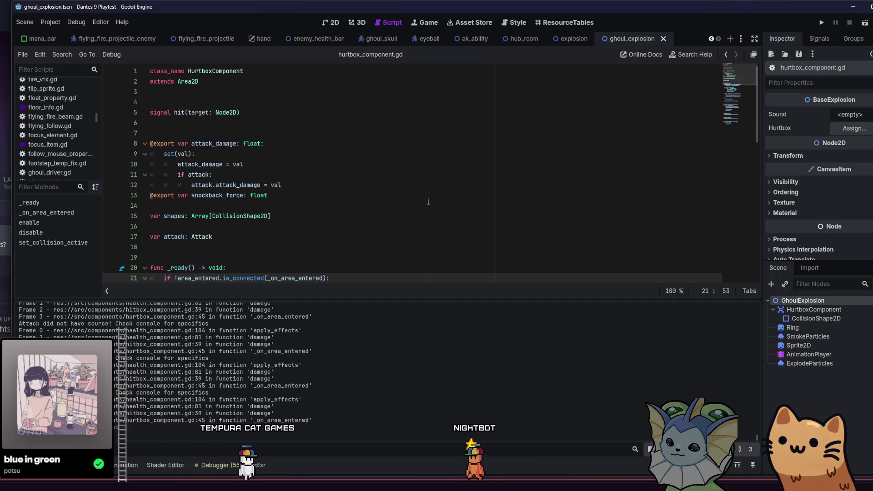
scroll(428, 201, down, 4)
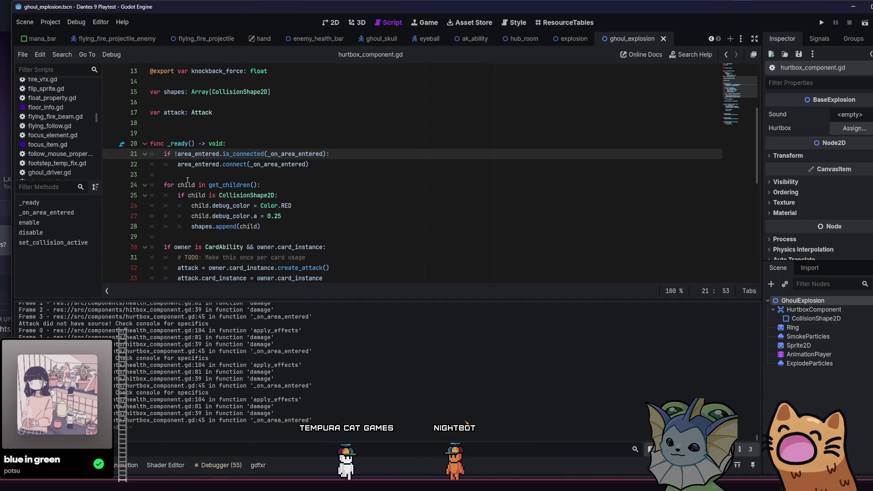
scroll(187, 180, up, 1)
scroll(218, 189, down, 4)
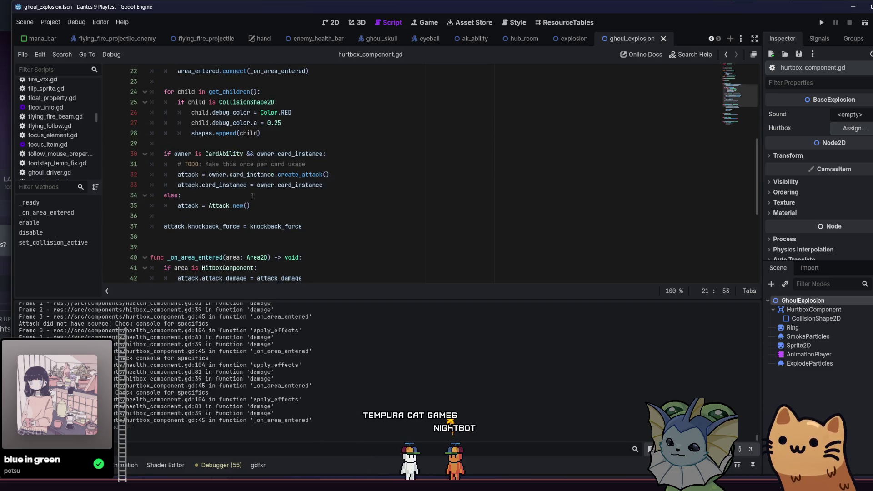
scroll(273, 200, down, 1)
scroll(325, 204, down, 2)
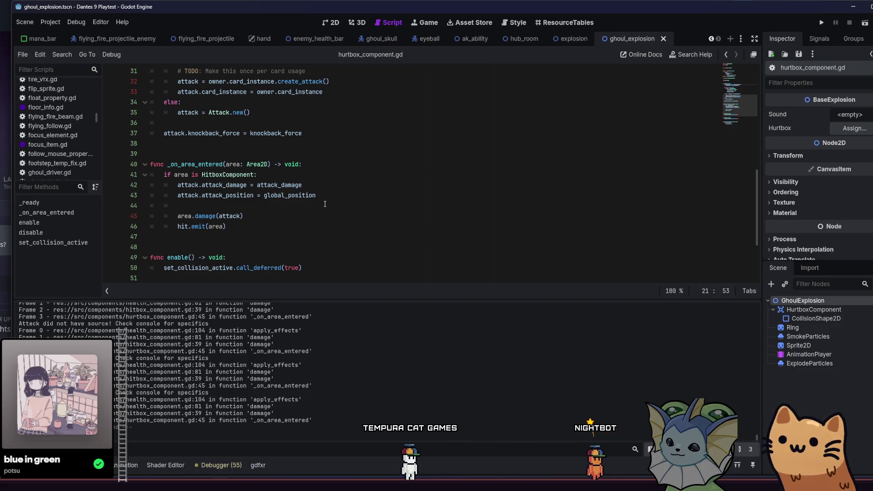
scroll(324, 203, up, 1)
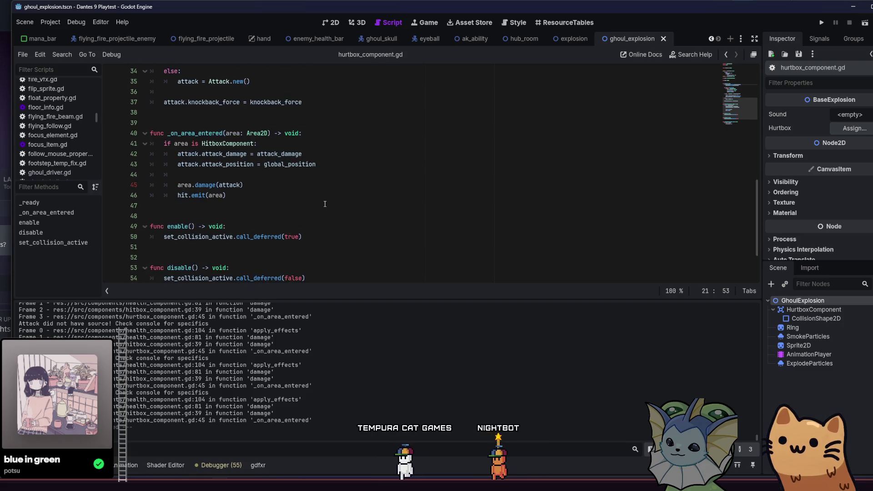
scroll(313, 205, down, 1)
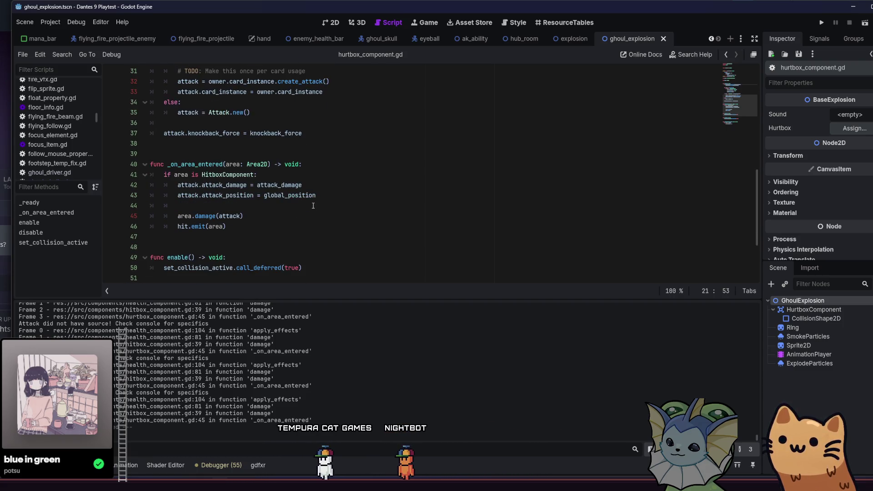
scroll(313, 205, down, 1)
scroll(313, 206, up, 2)
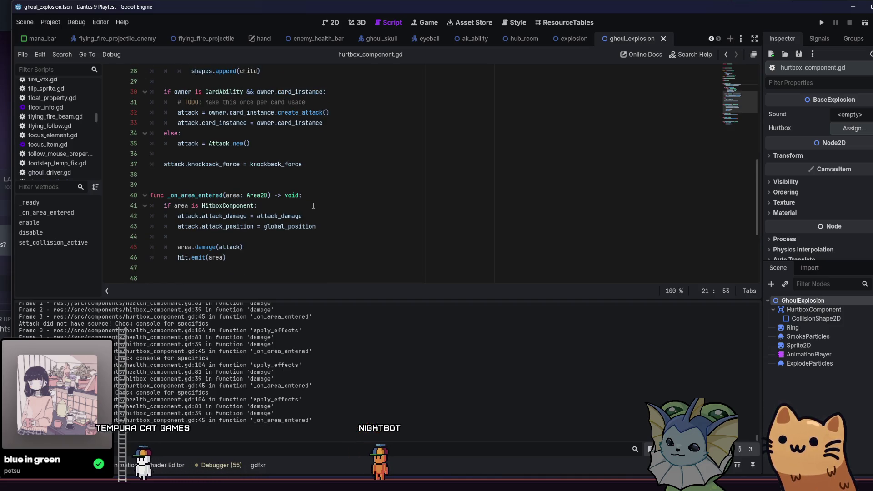
scroll(313, 205, up, 1)
scroll(313, 205, up, 1)
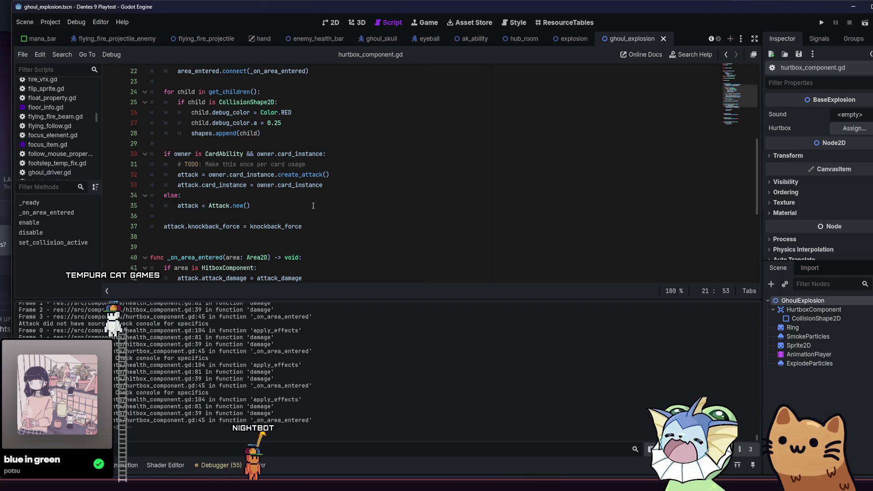
mouse_move(212, 182)
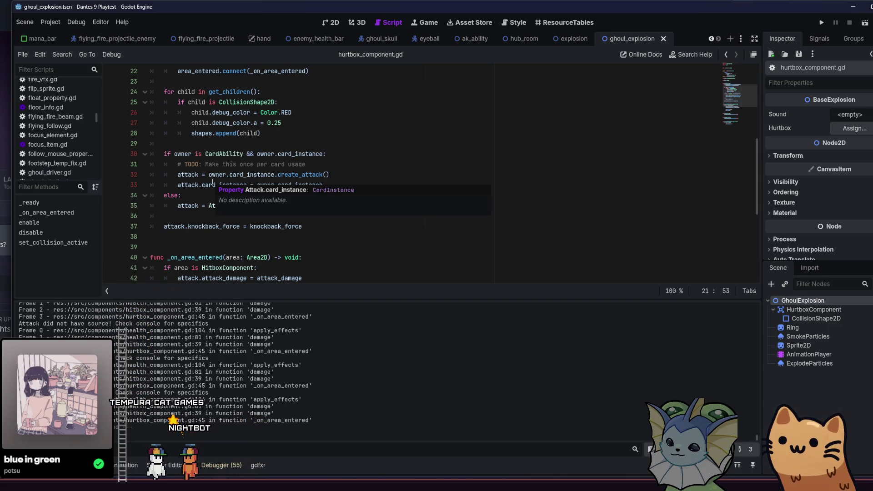
click(181, 154)
scroll(182, 154, up, 10)
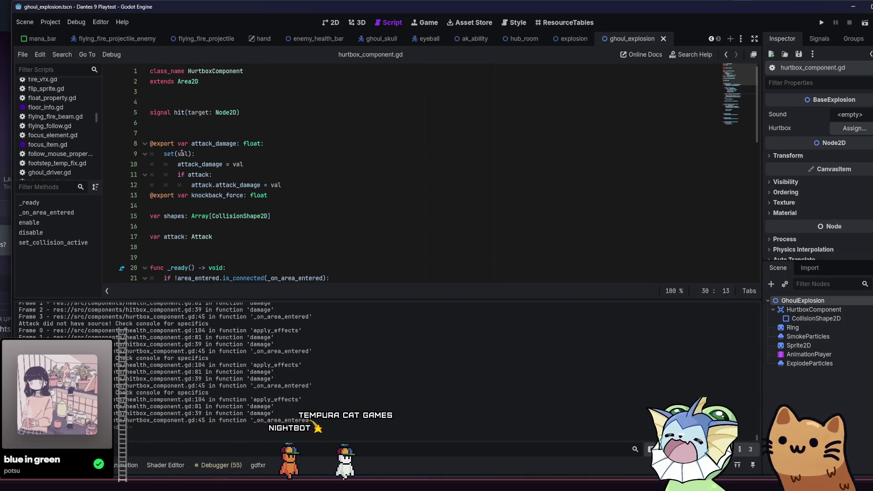
scroll(182, 154, down, 7)
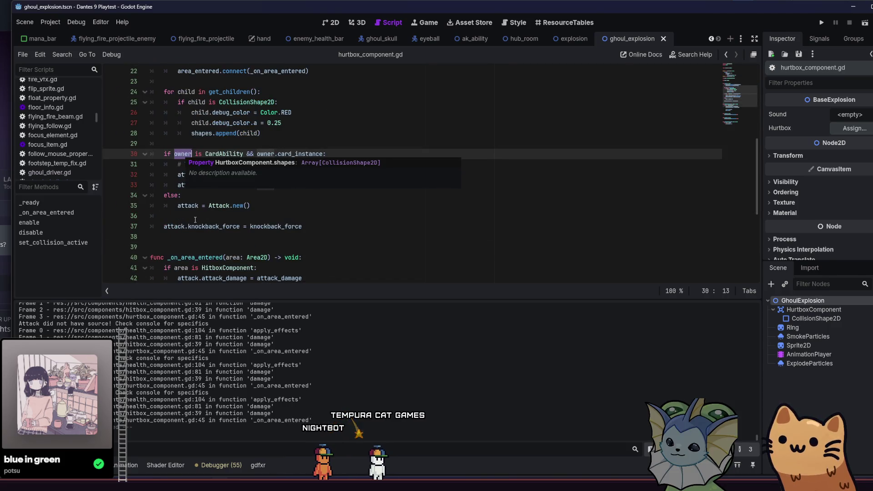
click(205, 215)
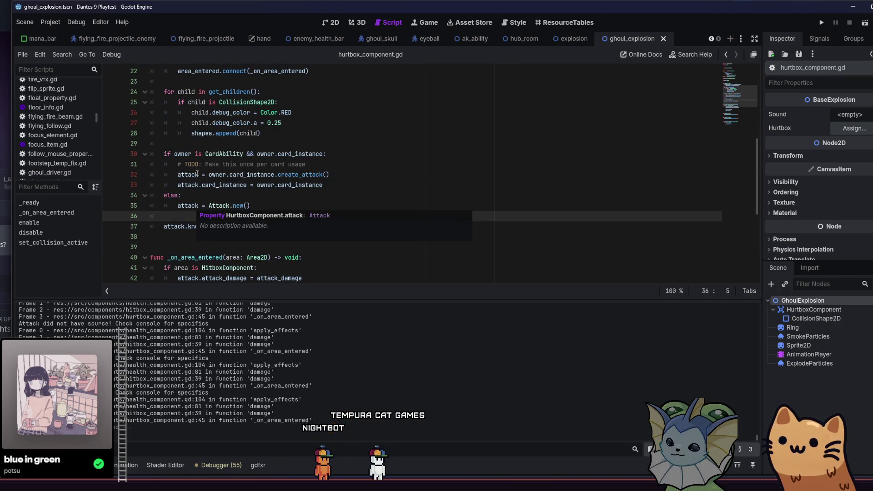
scroll(200, 168, up, 4)
double_click(171, 144)
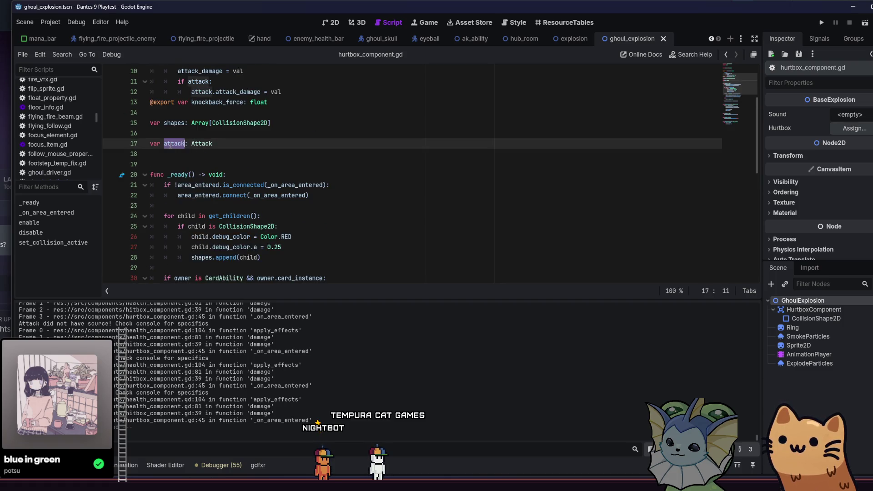
scroll(223, 172, down, 2)
scroll(223, 173, down, 2)
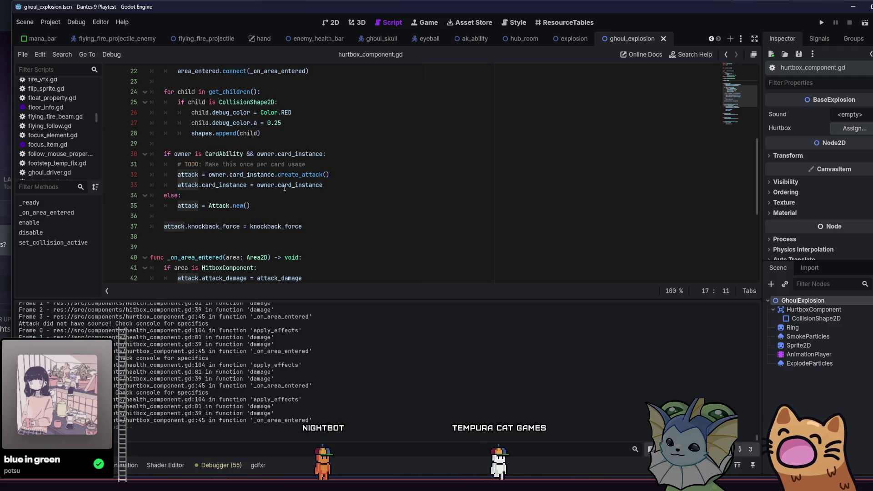
scroll(318, 177, down, 4)
scroll(325, 174, down, 3)
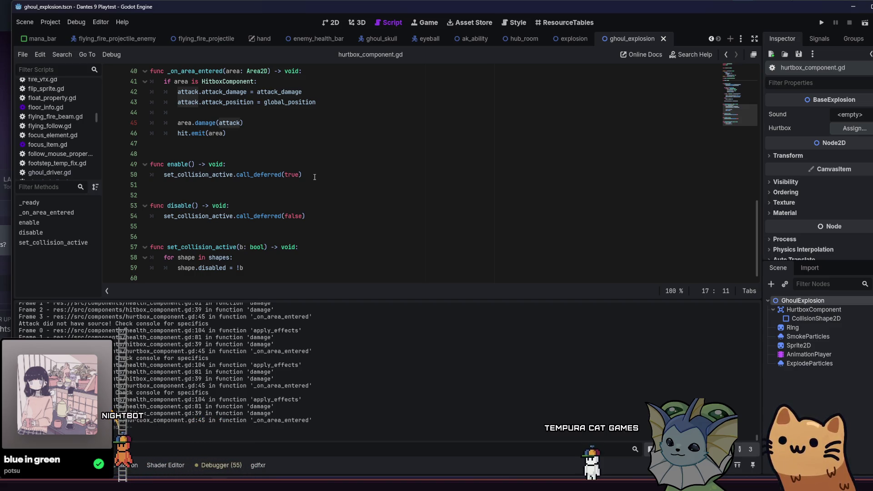
scroll(314, 177, up, 2)
click(309, 184)
scroll(300, 186, up, 1)
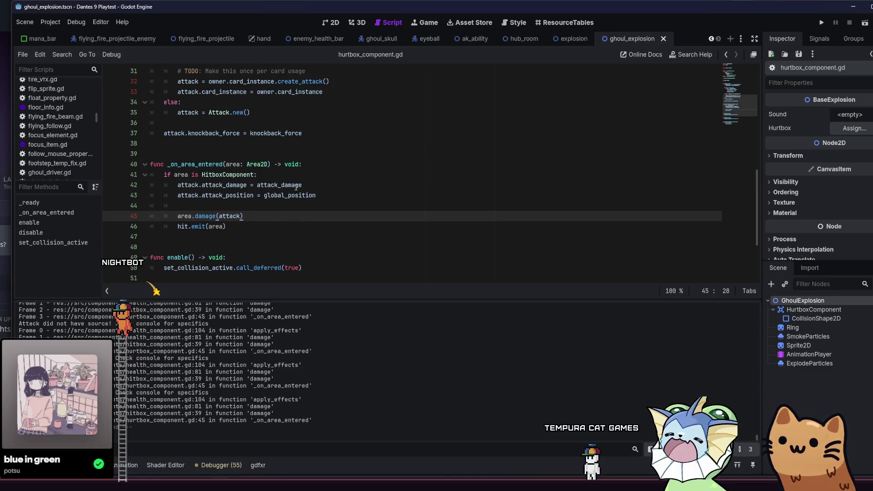
scroll(273, 190, up, 1)
click(322, 219)
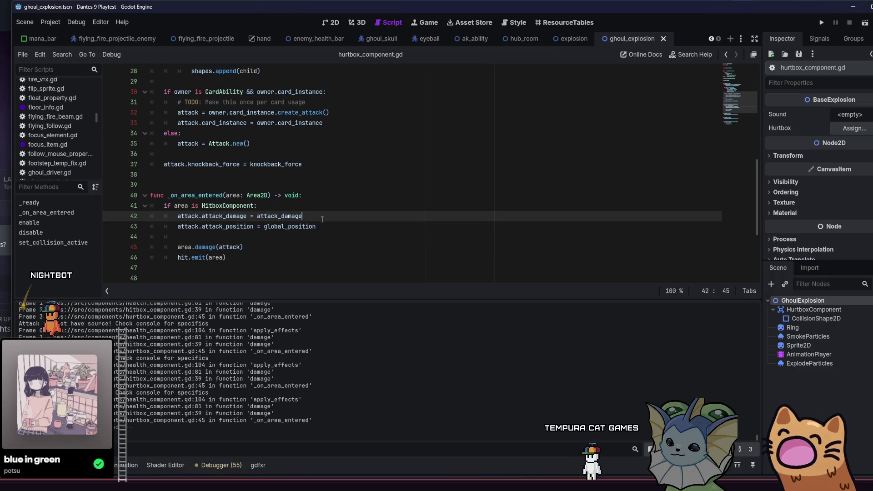
drag(194, 206, 300, 218)
click(318, 226)
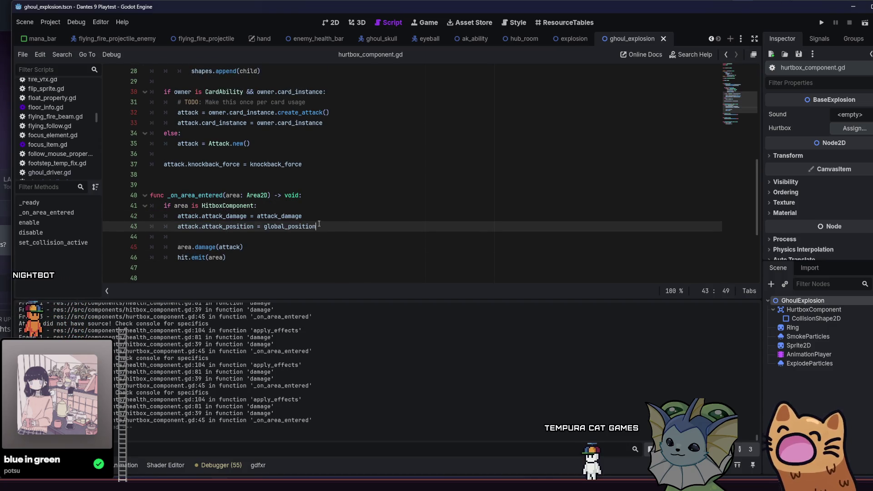
mouse_move(183, 218)
mouse_down()
mouse_move(317, 226)
mouse_move(279, 218)
mouse_up()
click(317, 226)
click(321, 218)
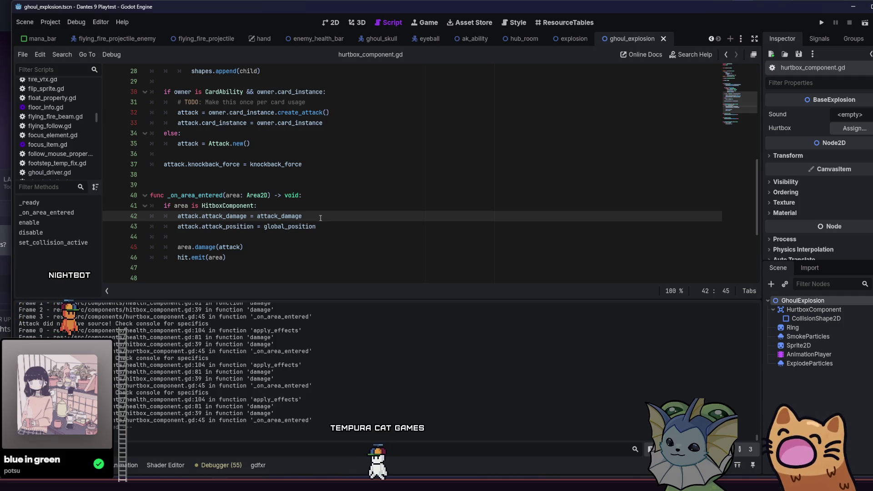
scroll(321, 218, up, 1)
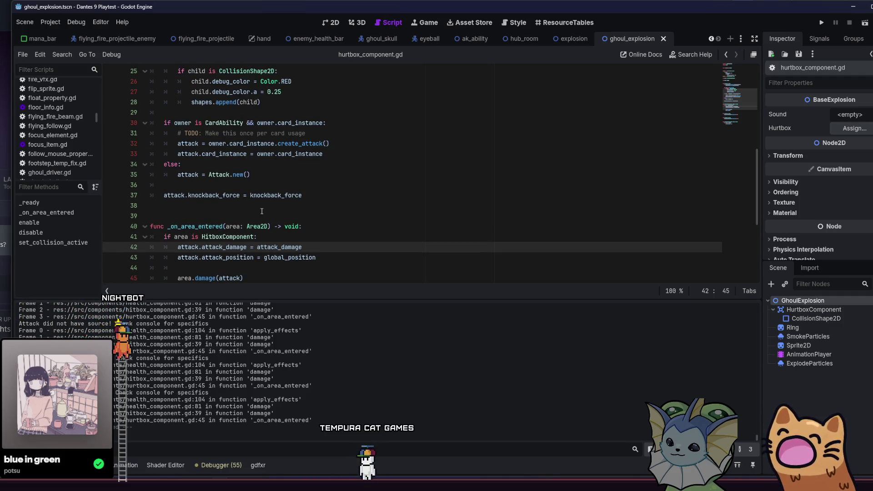
double_click(178, 195)
click(205, 196)
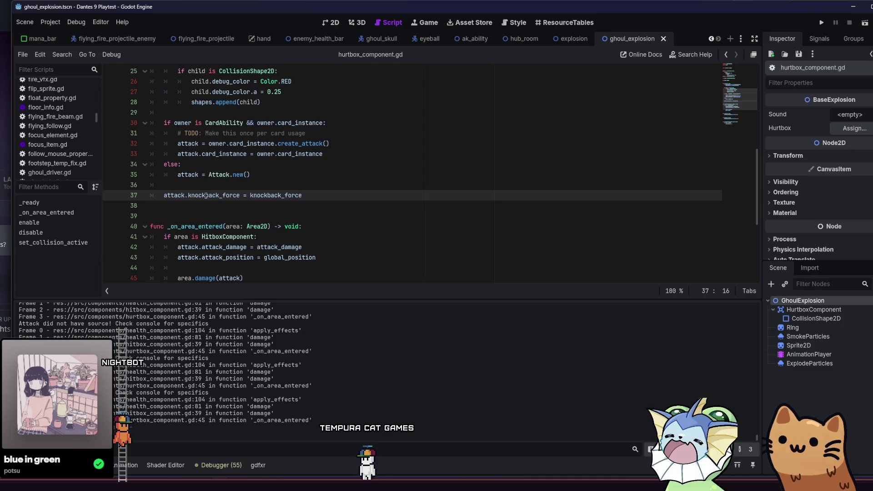
Review the attack and knockback_force code around the HitboxComponent check in hurtbox_component.gd
double_click(187, 174)
click(292, 195)
scroll(292, 196, down, 1)
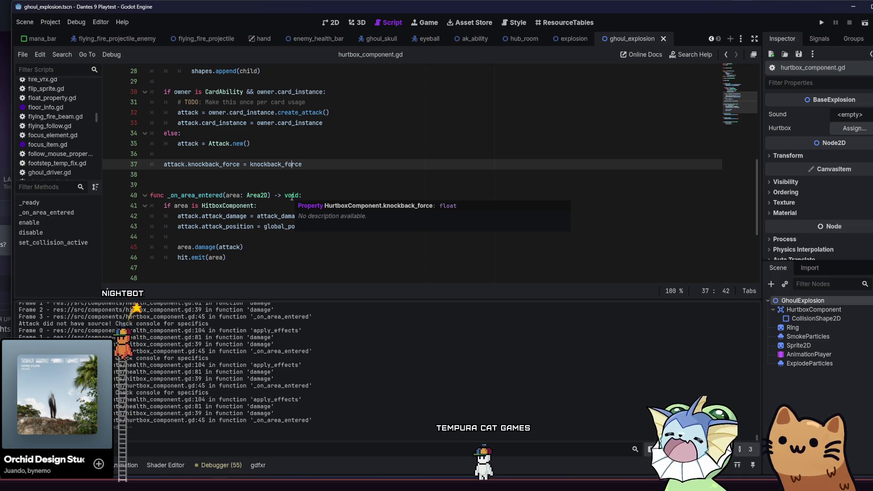
click(257, 205)
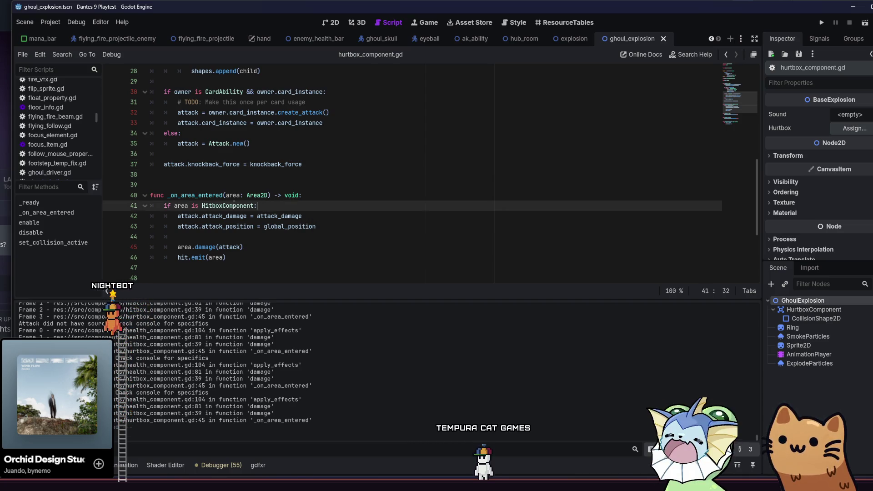
scroll(408, 227, up, 5)
scroll(408, 227, up, 4)
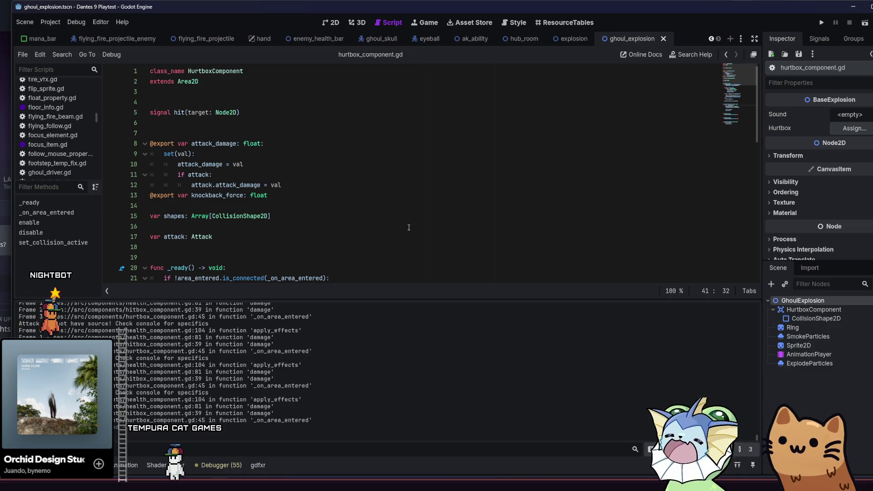
Check the attack_damage setter, then start 'if attack.at' below the HitboxComponent check
drag(161, 155, 284, 186)
click(312, 186)
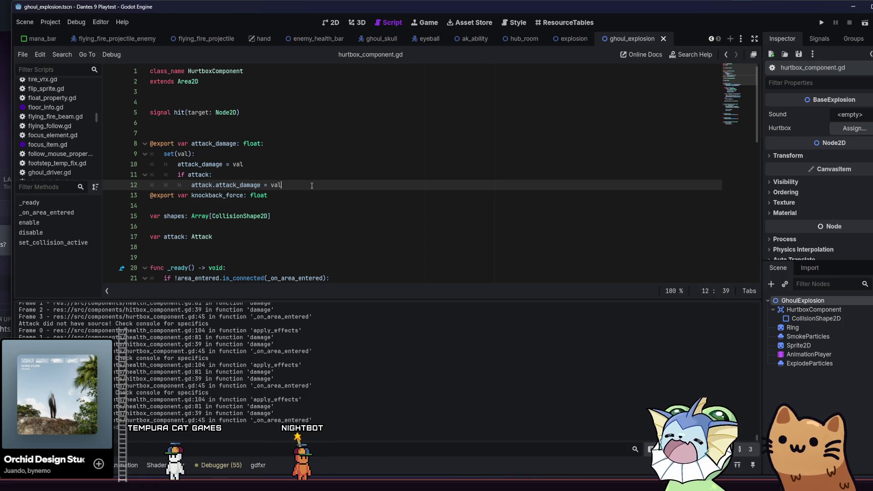
scroll(312, 186, down, 10)
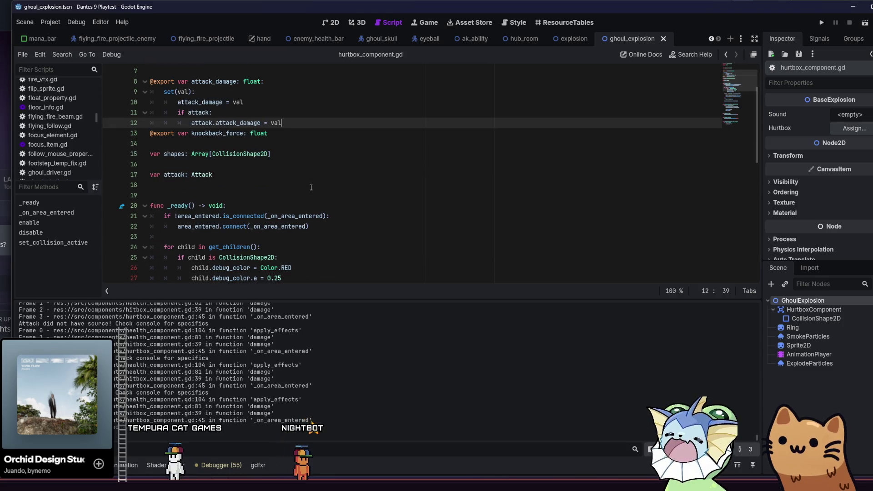
click(310, 178)
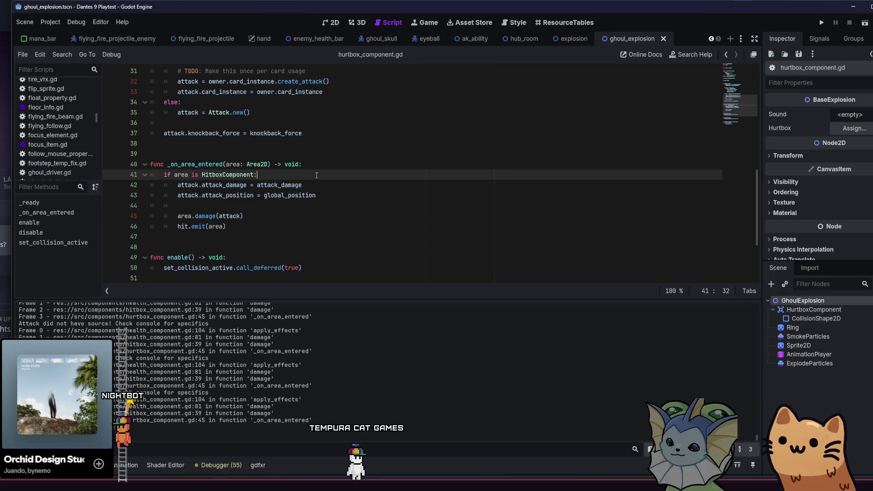
key(Return)
text(if attack.at)
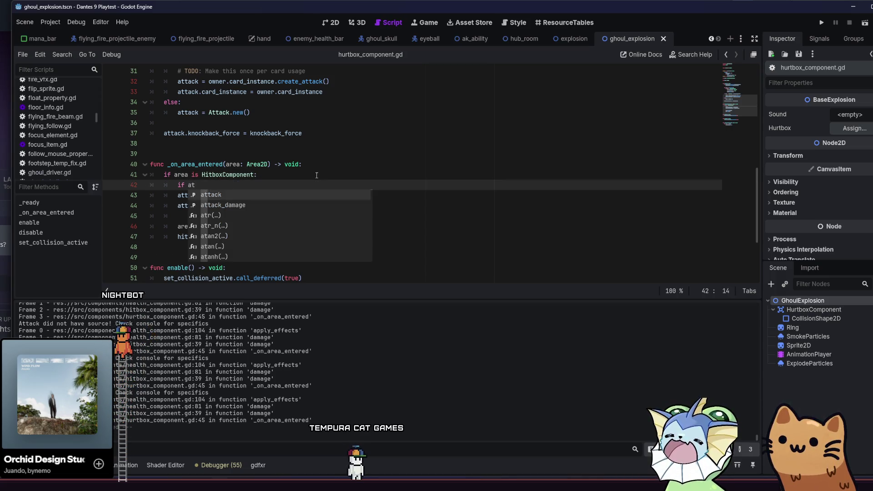
Complete 'if attack_damage:', indent the damage assignment beneath it, and save the script
key(Return)
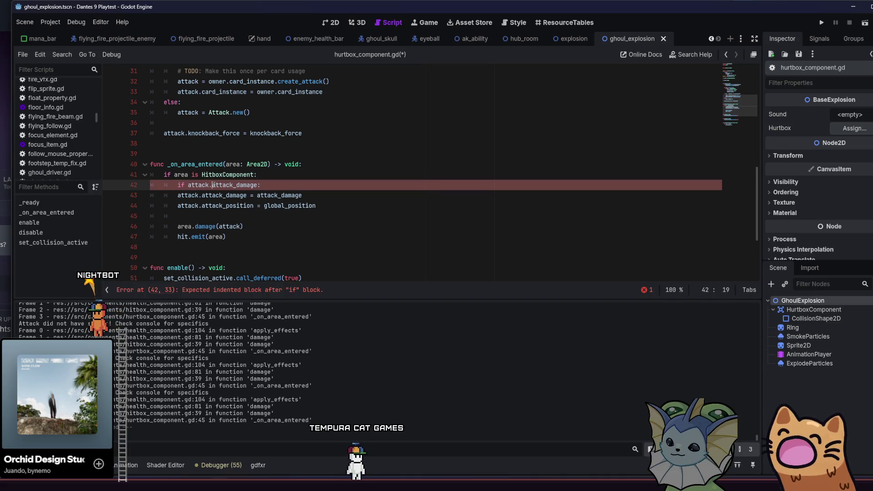
click(177, 196)
key(Tab)
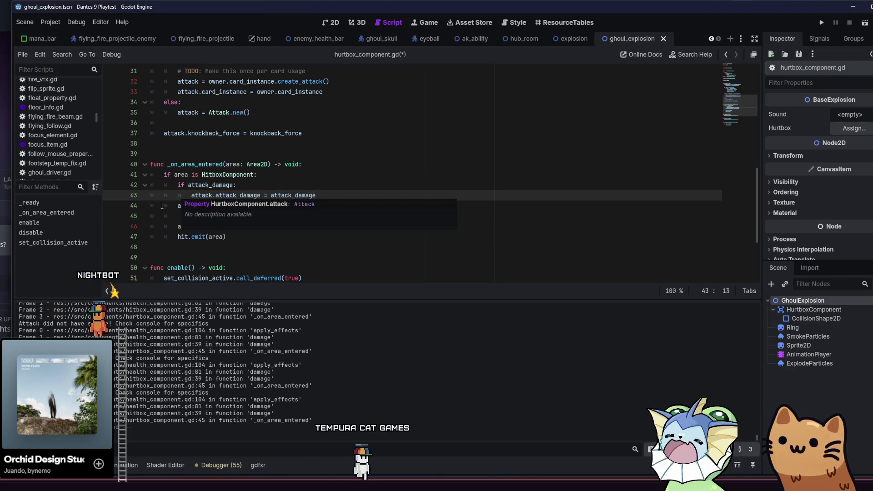
click(223, 205)
double_click(287, 205)
click(310, 206)
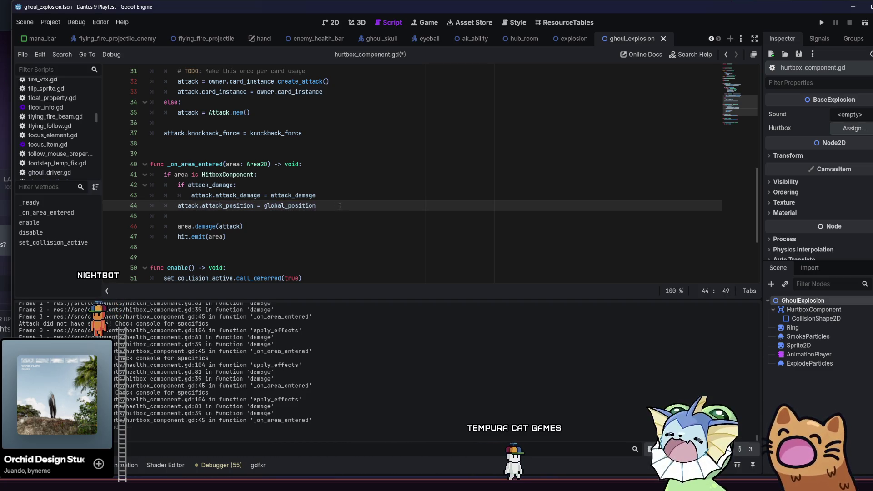
double_click(309, 205)
click(381, 201)
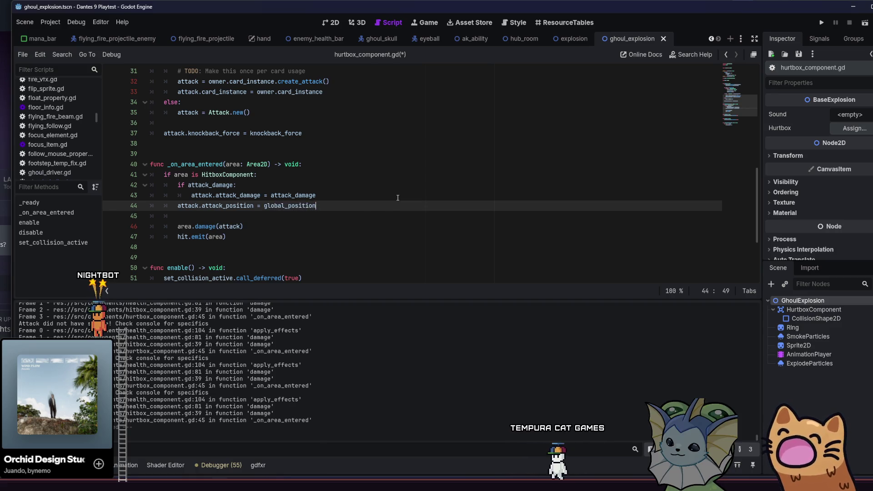
key(ctrl+s)
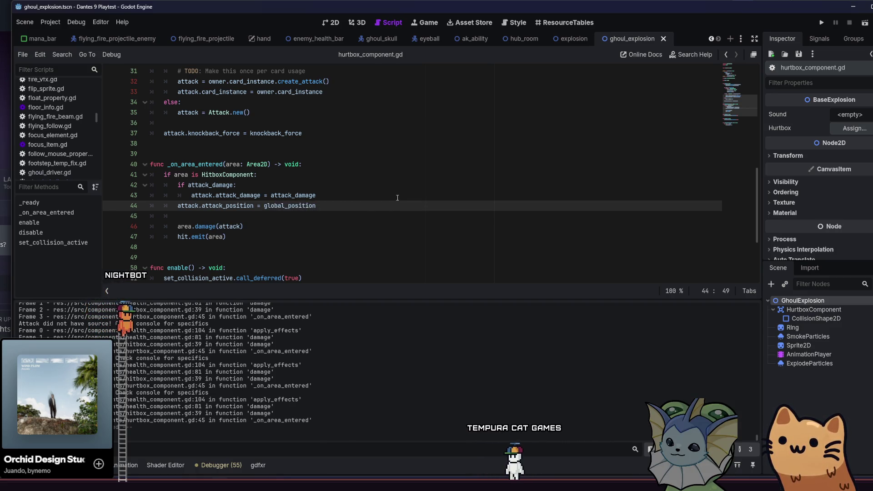
Revert the HurtboxComponent's Attack Damage to 0.0 and save the scene
click(832, 309)
click(822, 114)
key(ctrl+s)
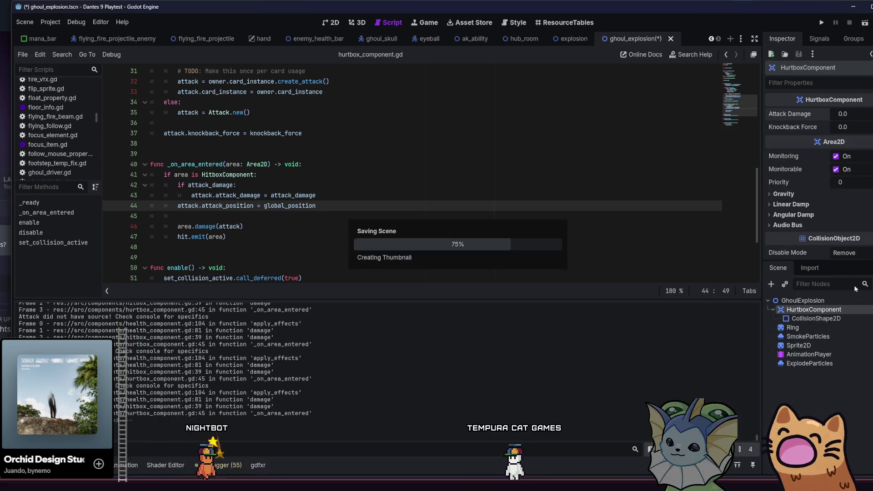
click(803, 301)
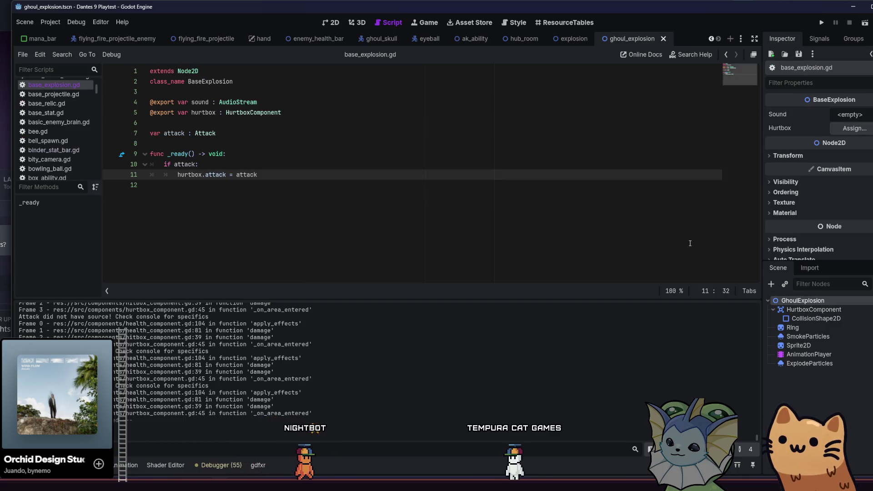
click(432, 185)
click(428, 176)
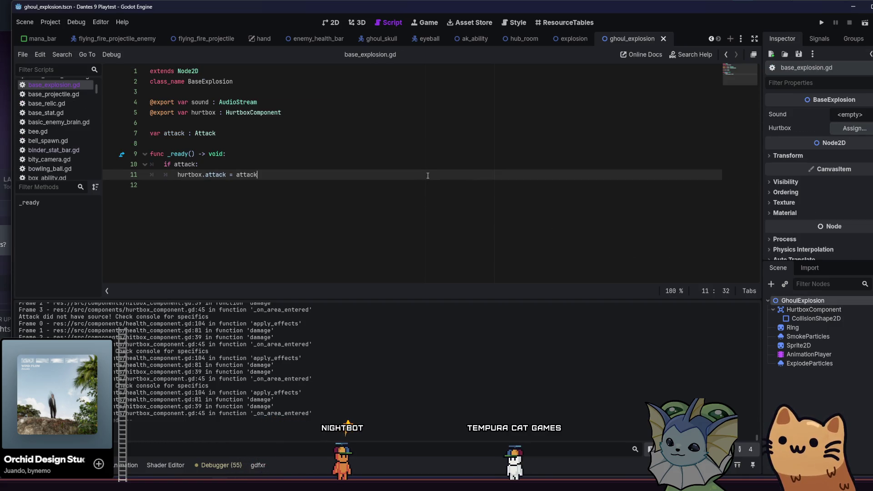
key(Return)
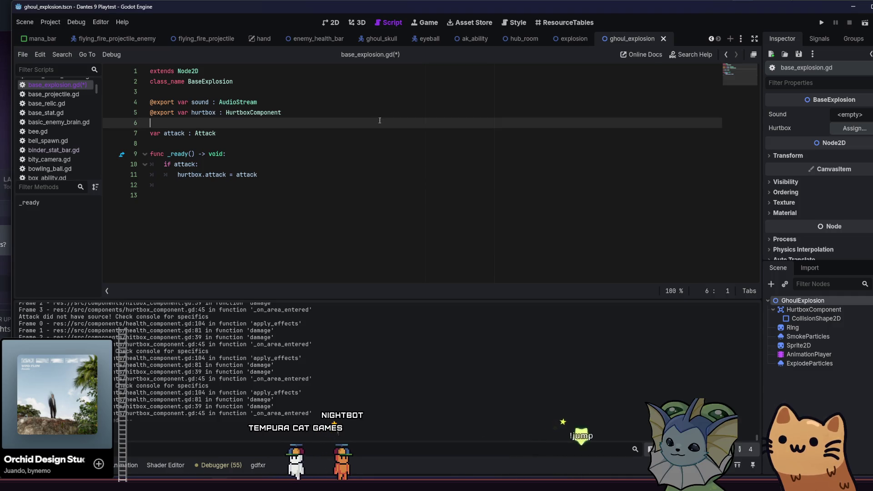
click(374, 101)
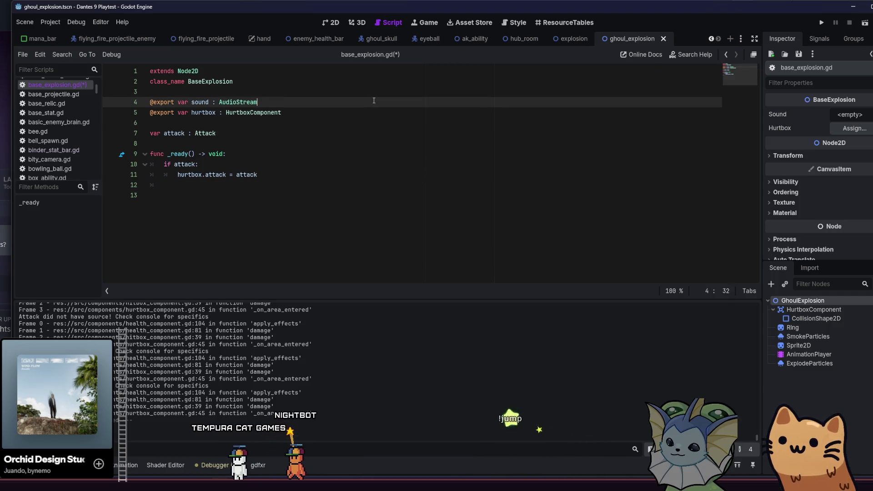
key(Return)
text(xport var)
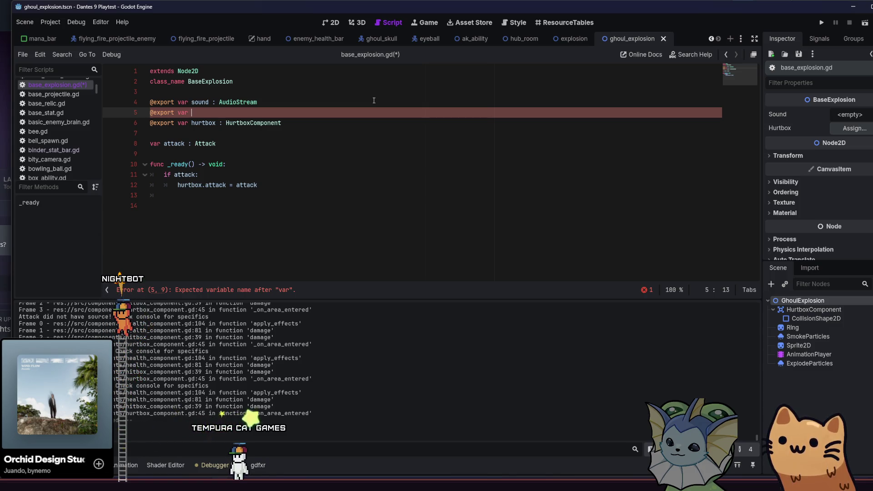
text(sound_volume )
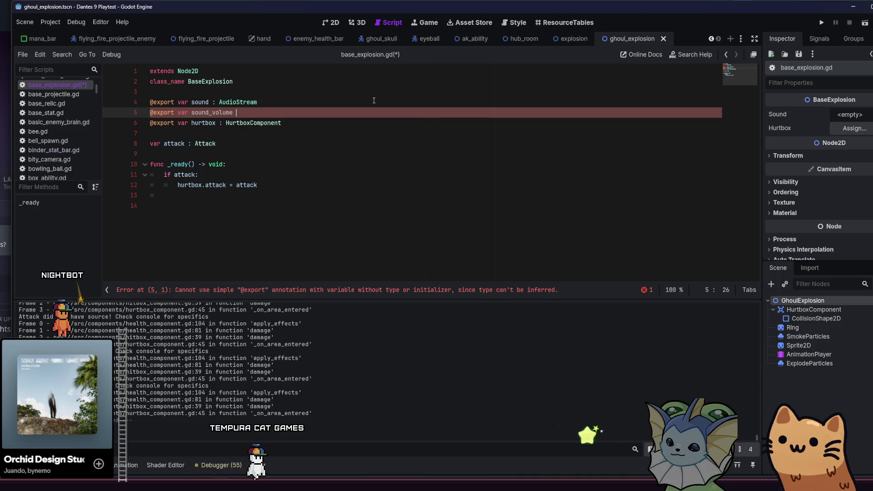
text(: fl)
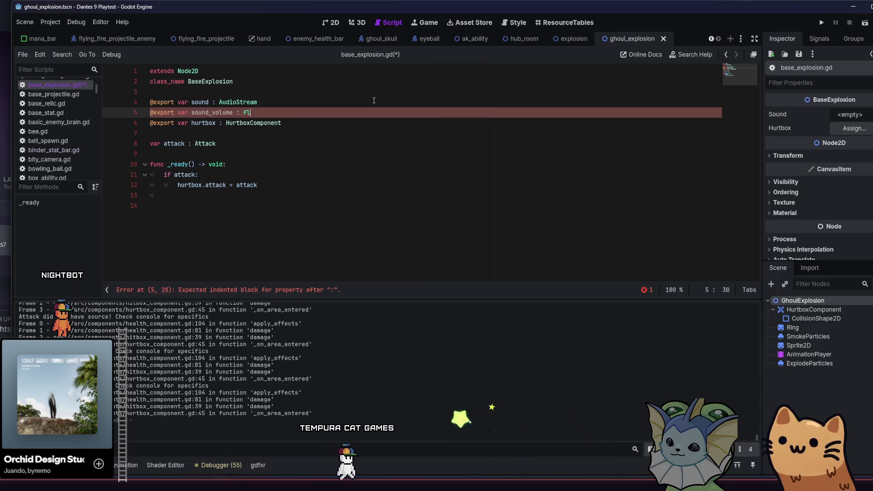
text(oat)
click(164, 164)
key(ctrl+s)
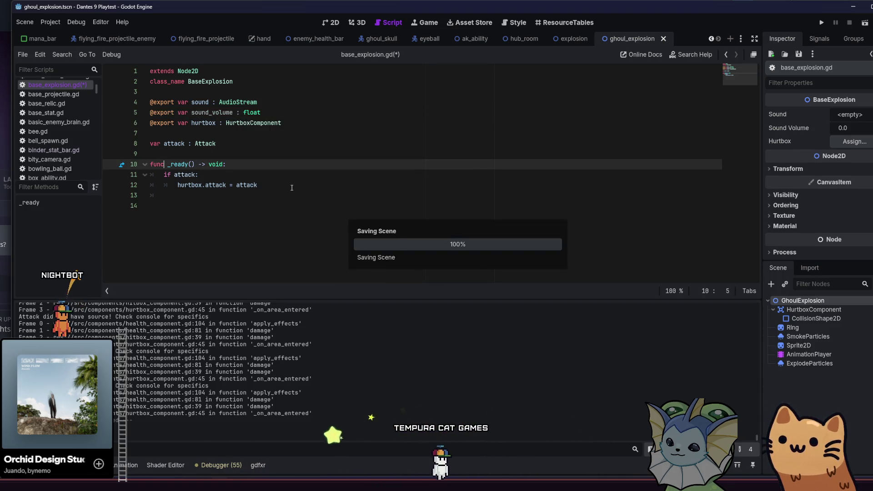
click(292, 187)
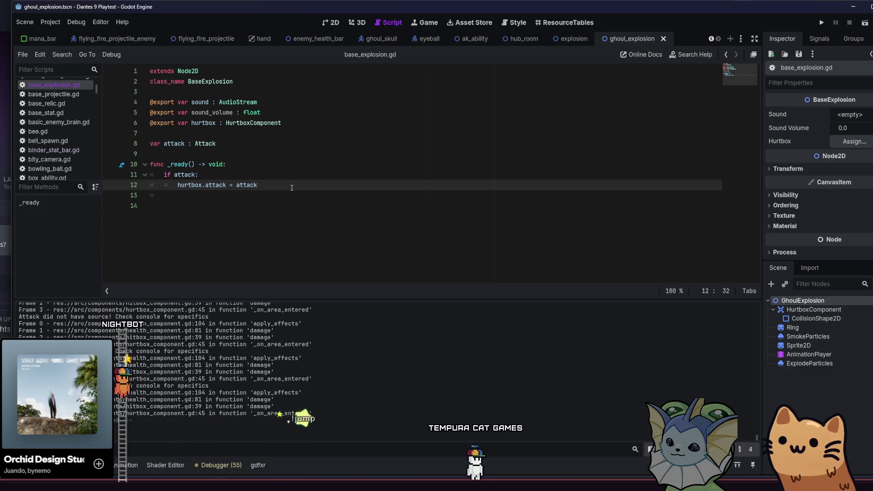
Add 'if sound:' in _ready and begin an AudioManager play_sound call beneath it
key(Return)
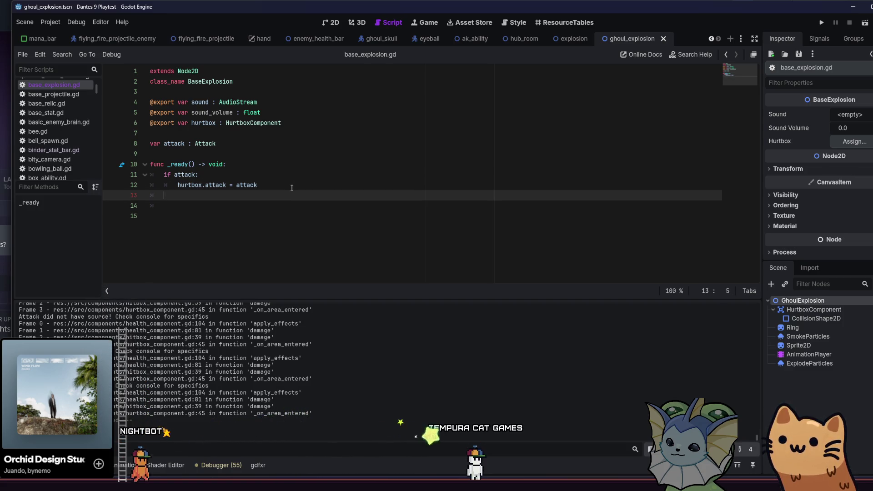
text(if sound:)
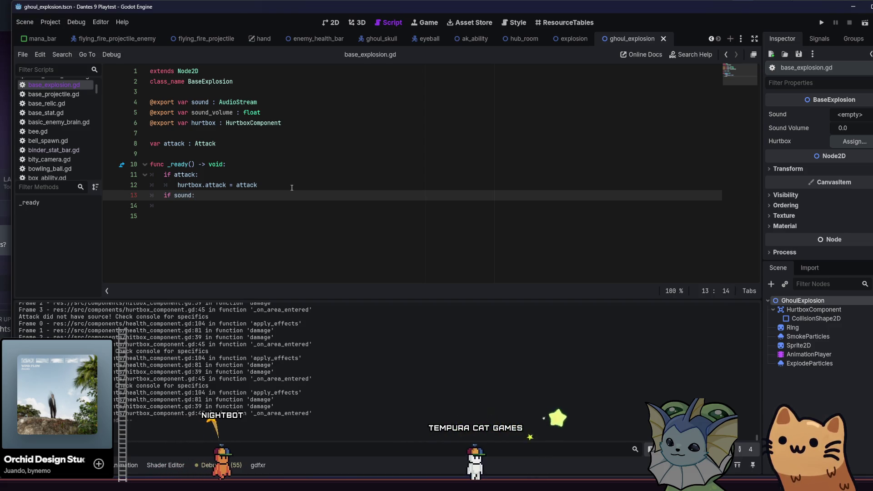
key(Return)
text(AudioMa)
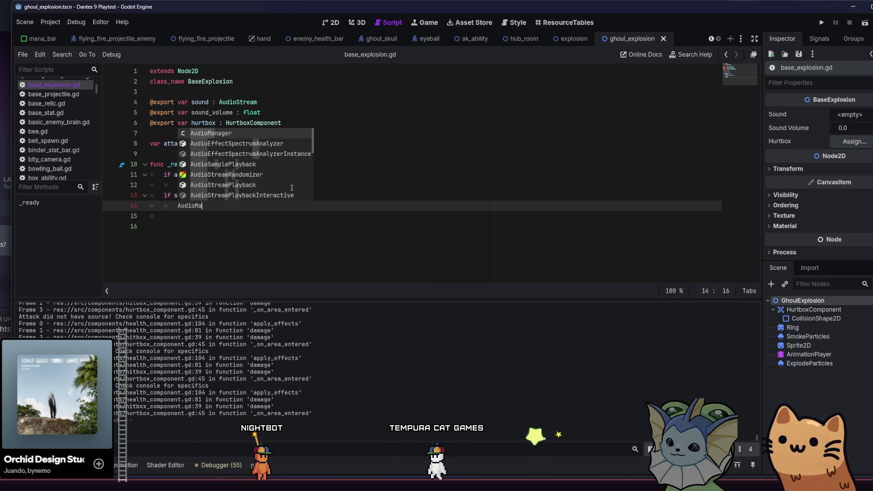
key(Return)
text(.play_random_sound_random_pitch()
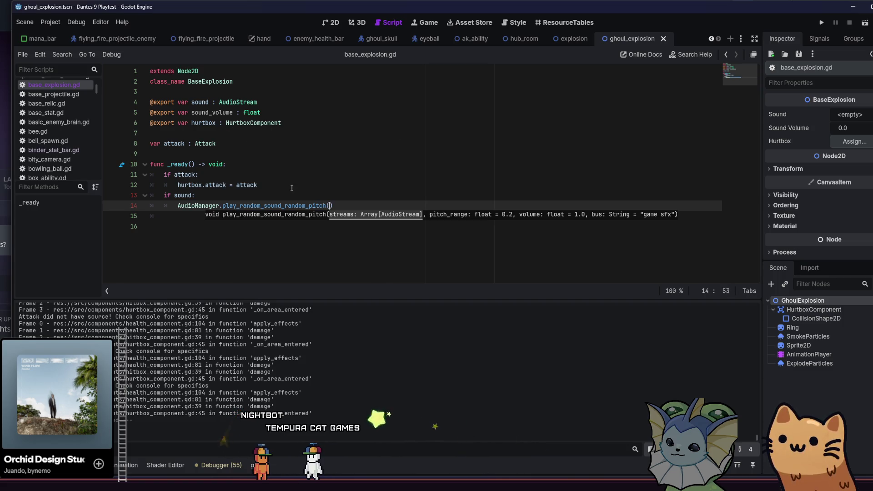
key(Return)
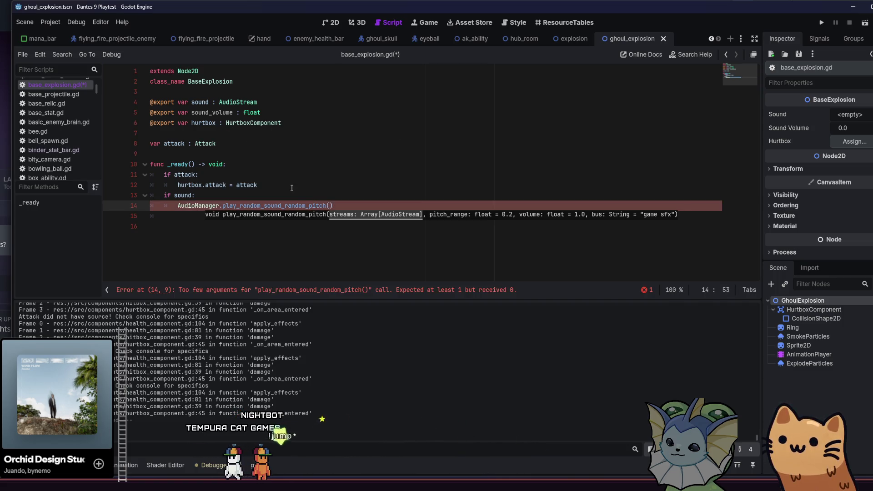
key(BackSpace)
key(BackSpace)
key(BackSpace)
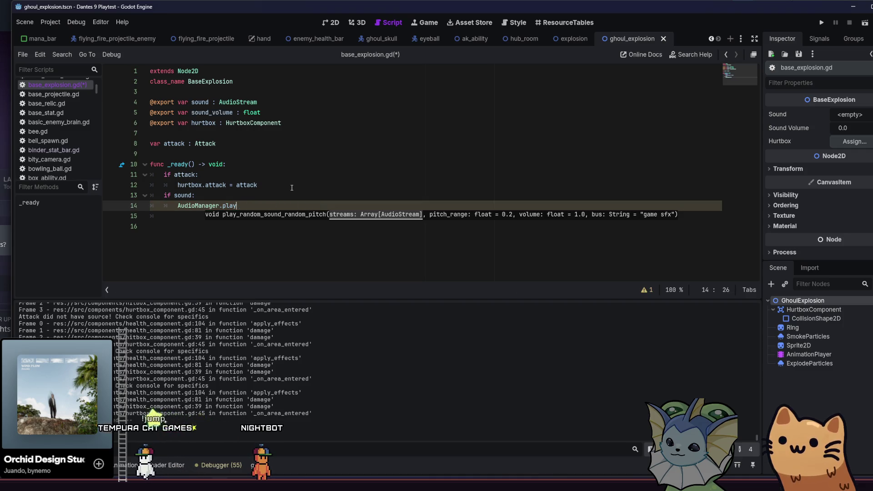
text(_sound)
Complete play_sound_random_pitch_spatial(sound, global_position, 0.1, sound_volume)
key(Down)
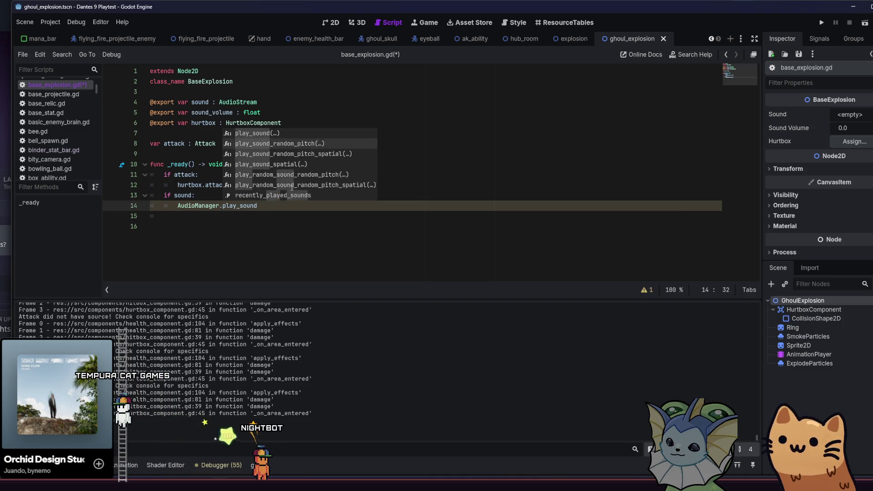
key(Down)
key(Return)
text(sound, g)
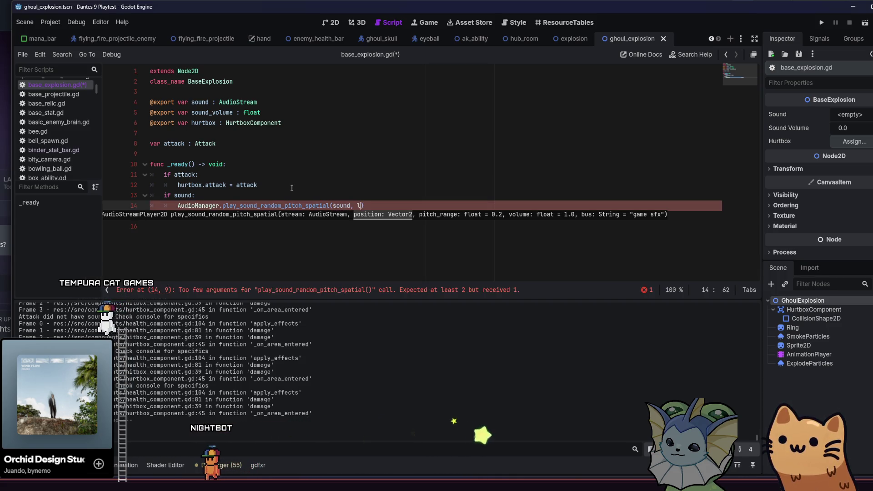
text(lob)
key(Return)
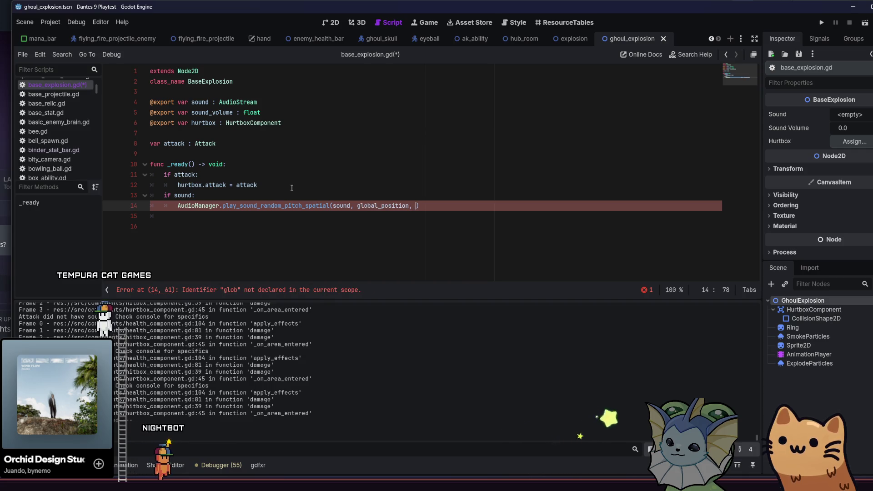
text(.0)
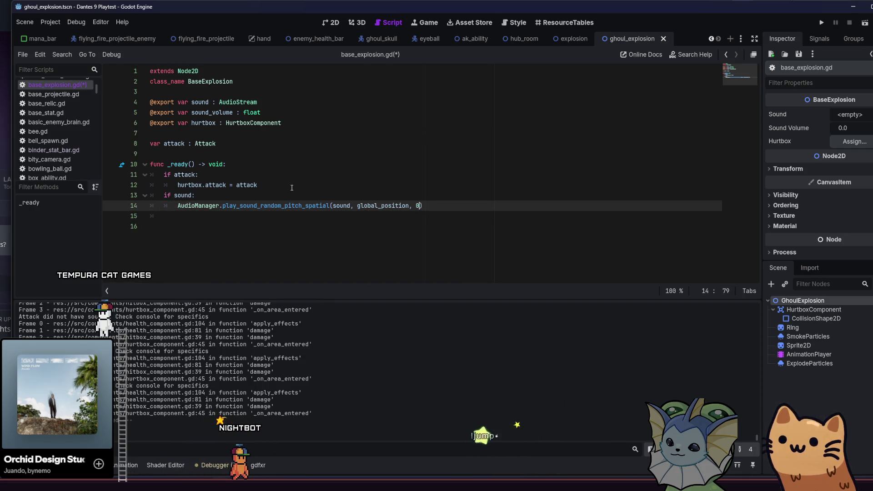
text(.1, sound)
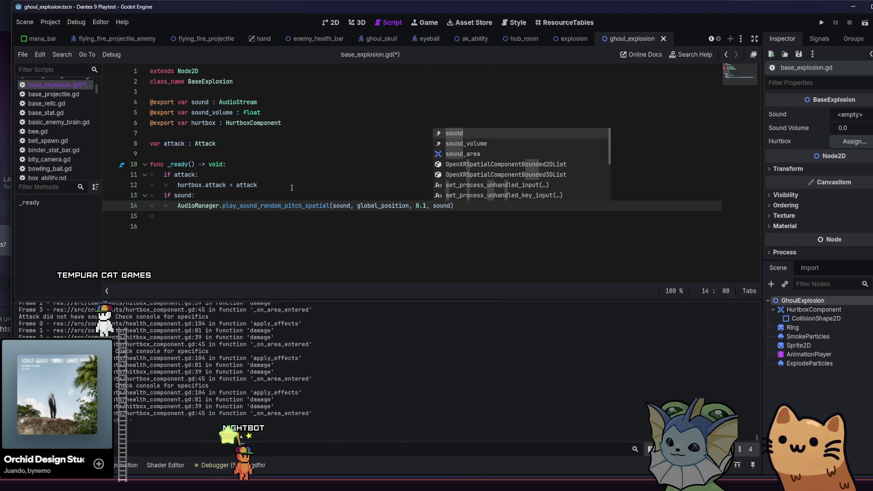
key(Down)
key(Return)
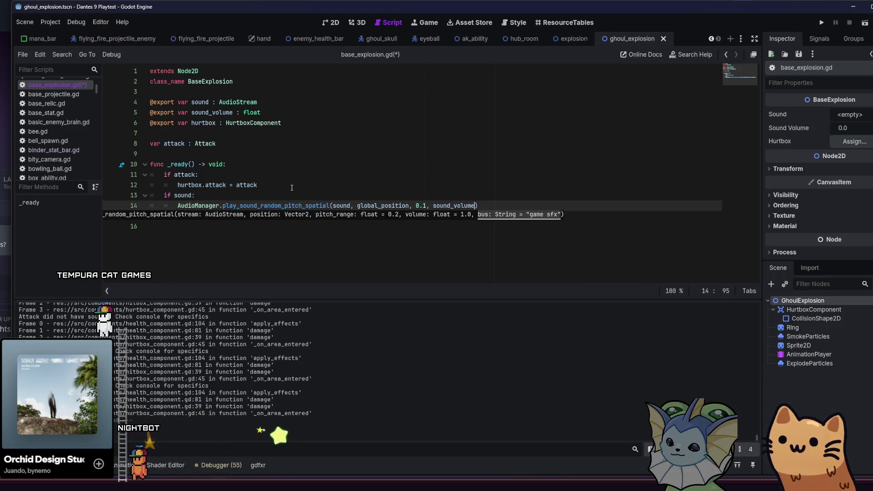
click(268, 113)
Give sound_volume a default of 1.0 and save the script
text(= 1.0)
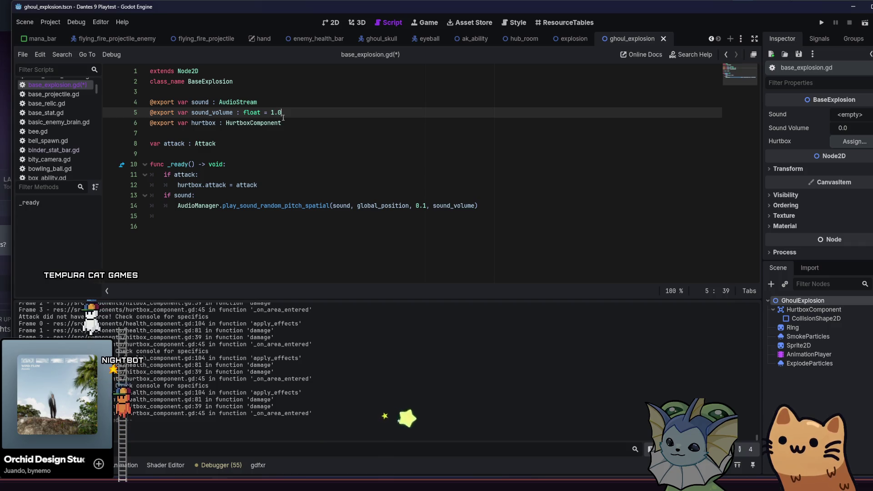
key(shift+Down)
key(ctrl+s)
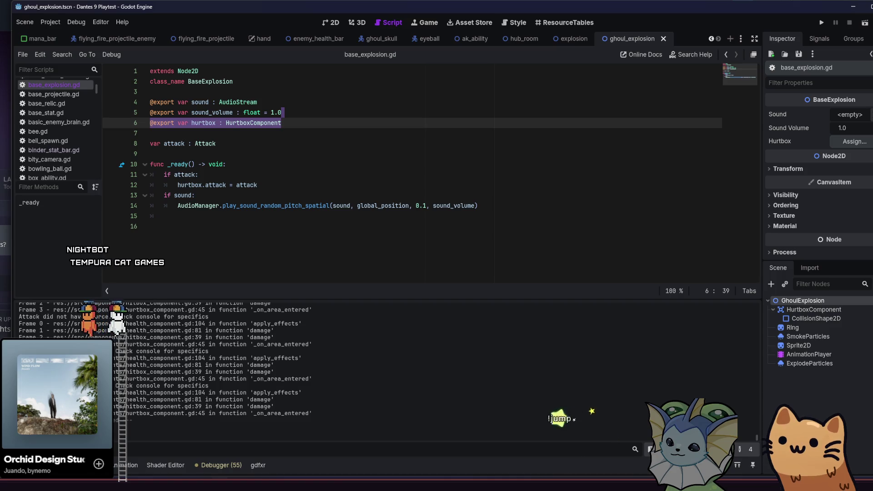
key(Up)
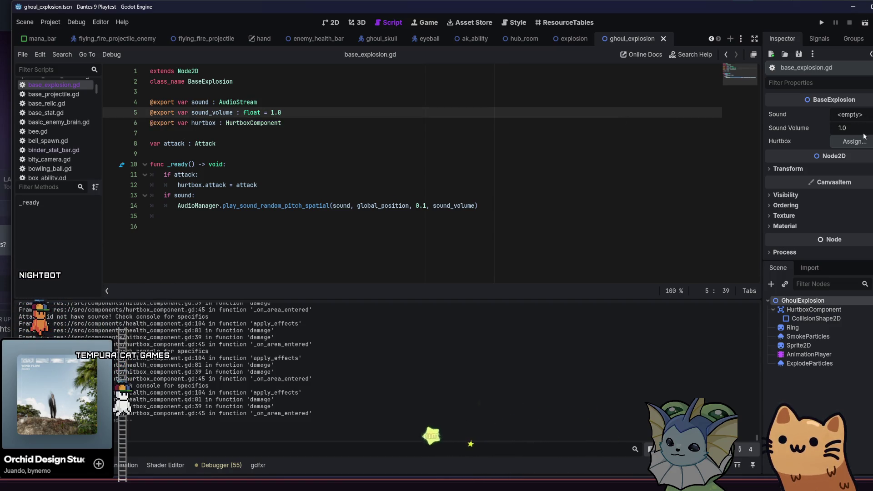
Assign HurtboxComponent as the ghoul explosion's Hurtbox, save, and return to the ghoul_skull scene
click(854, 141)
double_click(288, 149)
click(376, 162)
key(ctrl+s)
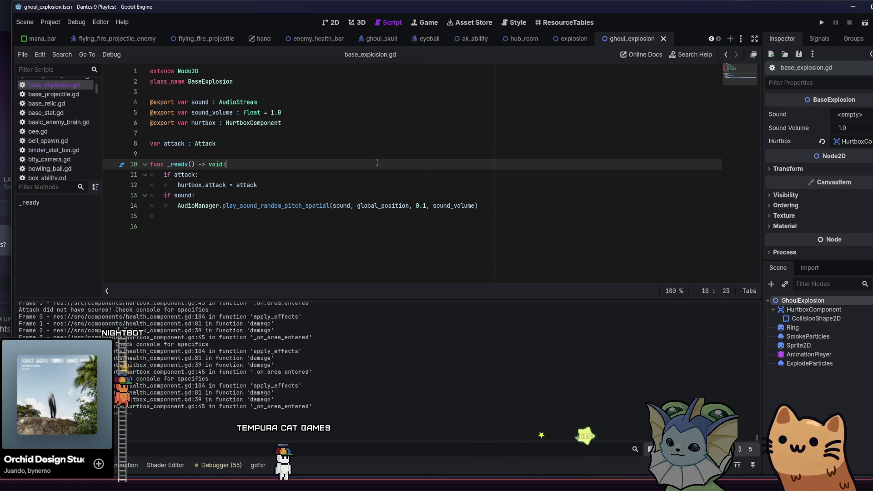
click(567, 40)
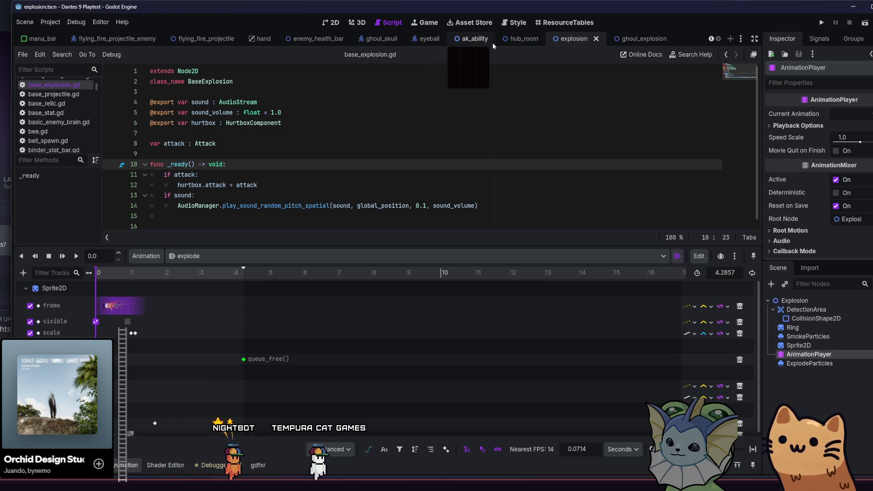
click(364, 40)
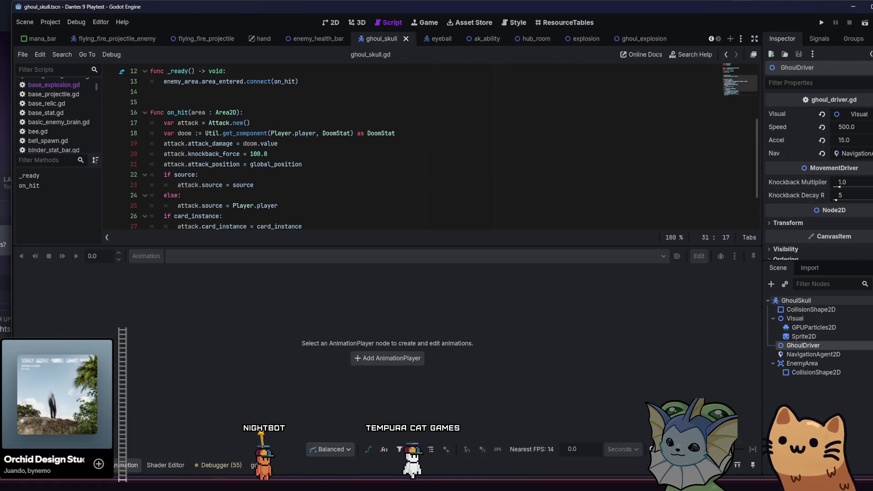
Remove the create_explosion call and declare an exported explosion PackedScene below enemy_area
scroll(502, 176, down, 2)
click(339, 157)
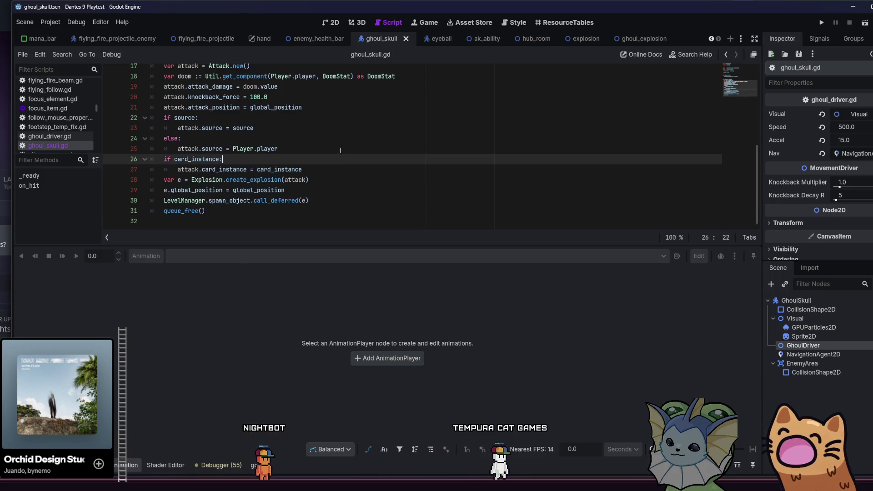
scroll(338, 145, up, 3)
scroll(338, 146, up, 3)
scroll(482, 183, down, 5)
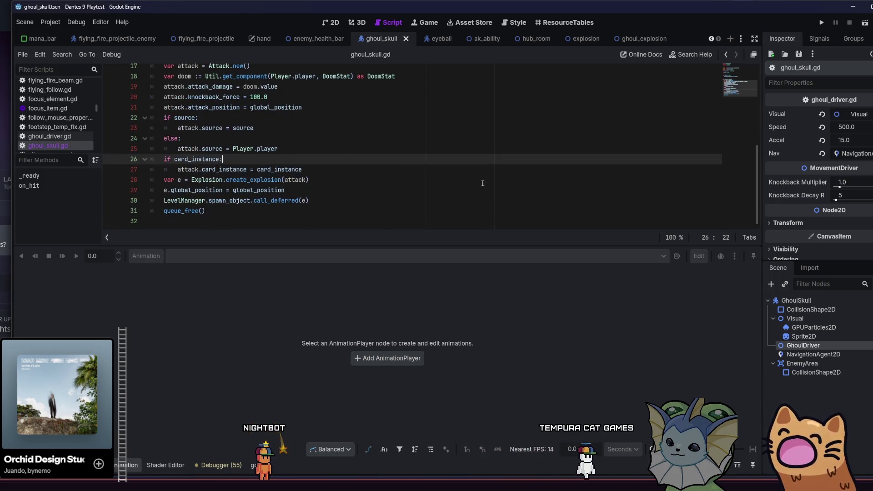
click(317, 180)
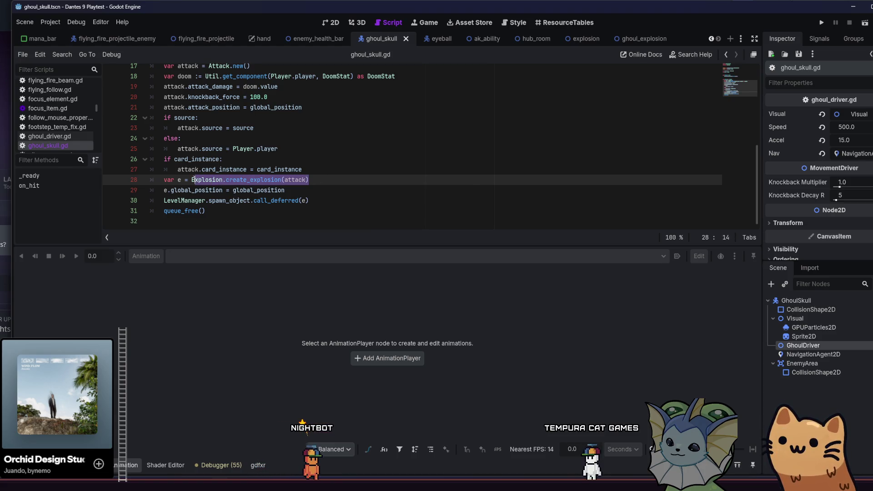
key(BackSpace)
scroll(218, 184, up, 5)
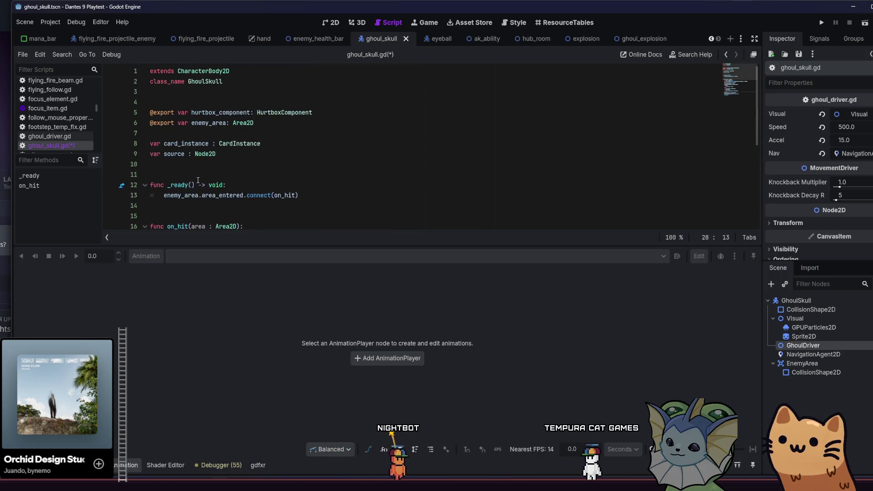
click(317, 123)
key(Return)
text(@export var enemy_area: Area2D@)
key(Escape)
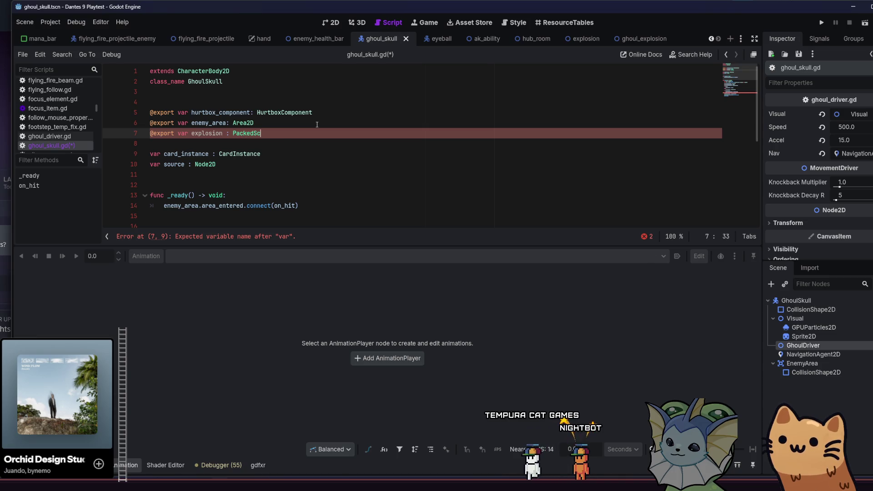
key(Return)
Make var e instantiate the explosion scene, cast as BaseExplosion
scroll(316, 125, down, 6)
click(261, 167)
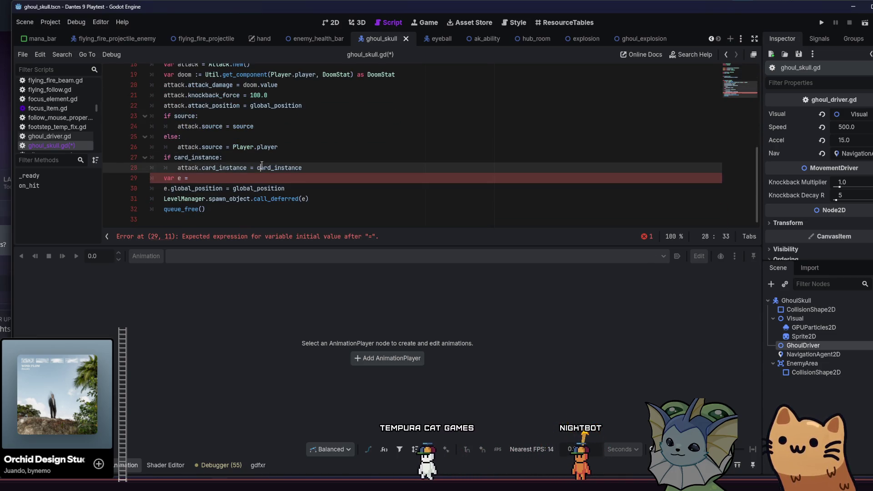
click(261, 178)
text(explosion.)
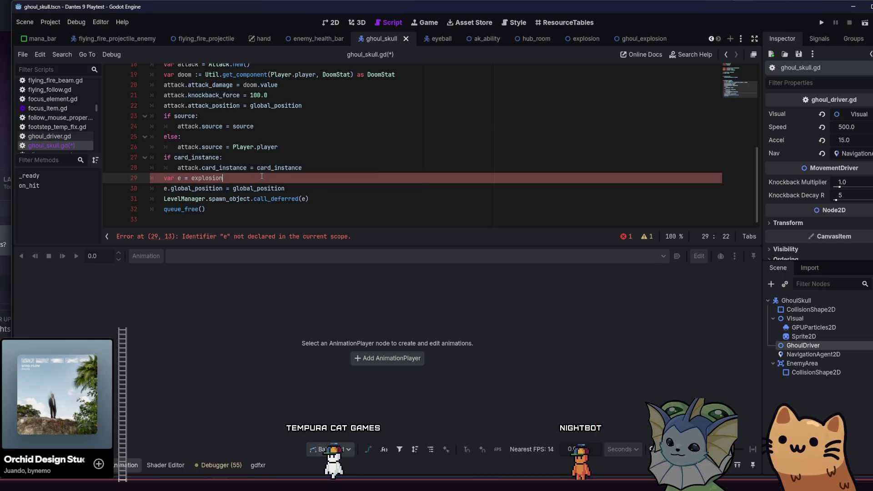
text(ins)
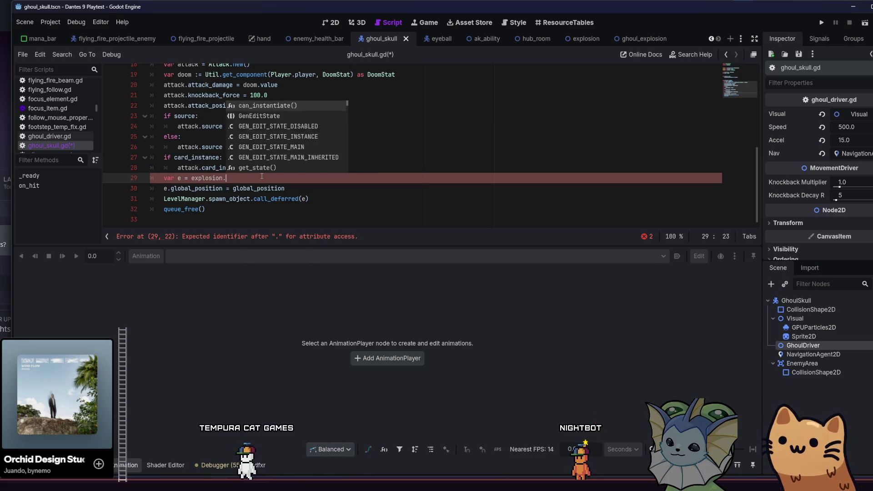
key(Return)
key(End)
key(Return)
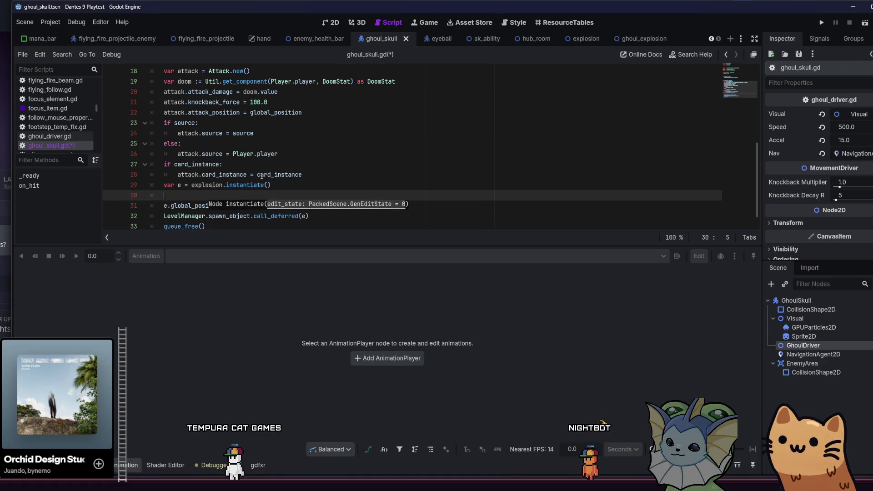
text(attack =)
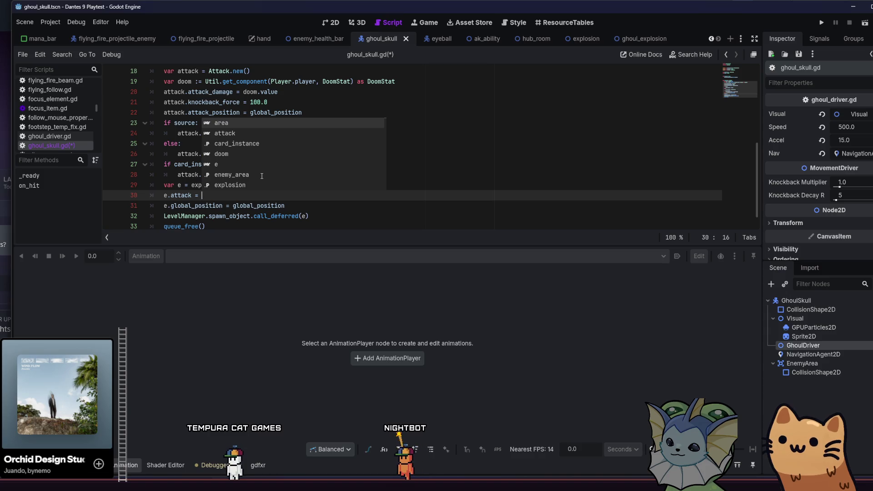
key(Escape)
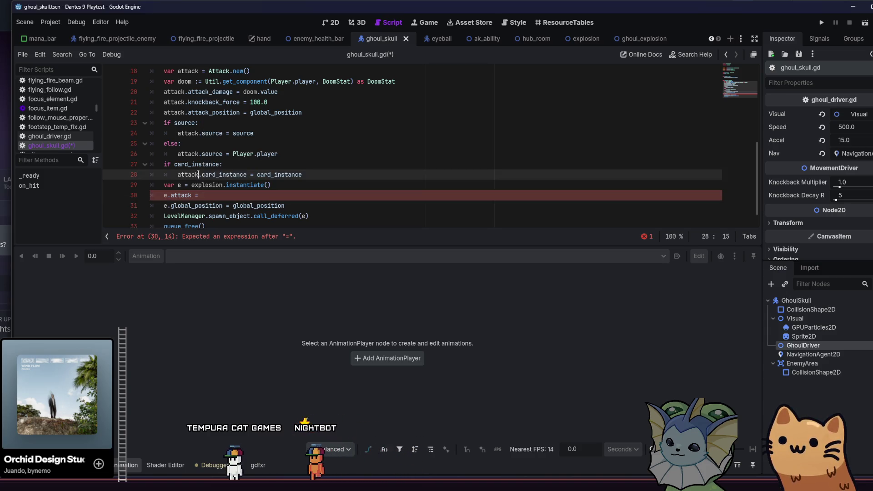
click(363, 185)
scroll(363, 181, up, 5)
scroll(363, 181, down, 6)
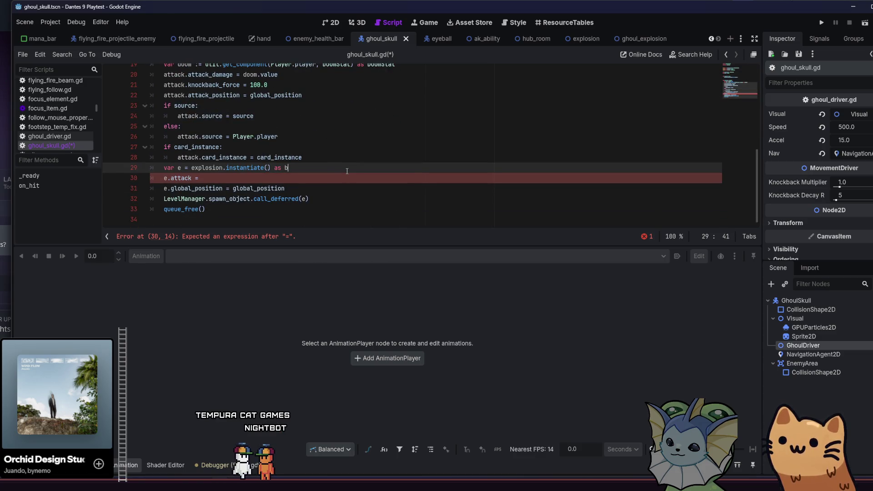
key(Return)
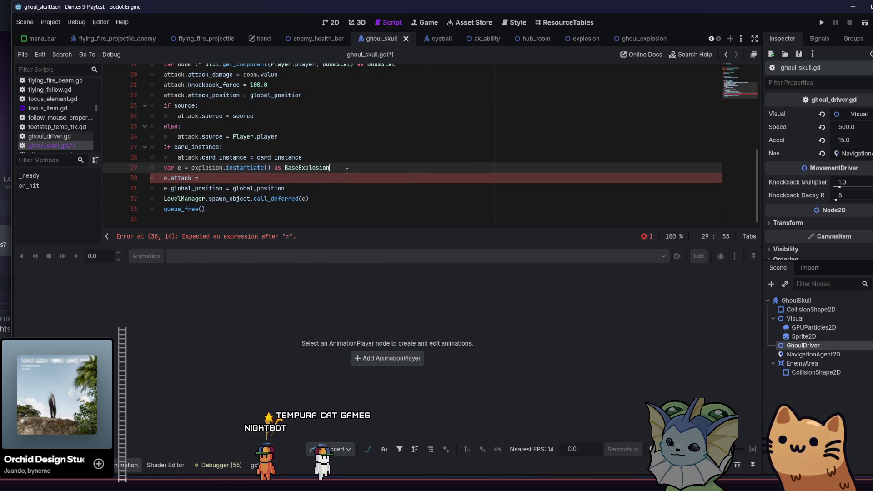
Hand the attack to the explosion with 'e.attack = attack' and save the script
click(318, 178)
key(BackSpace)
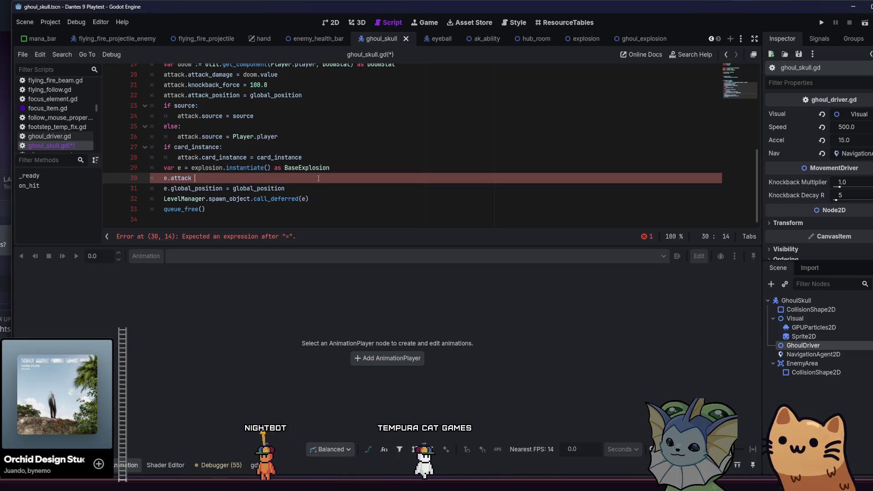
text(attack)
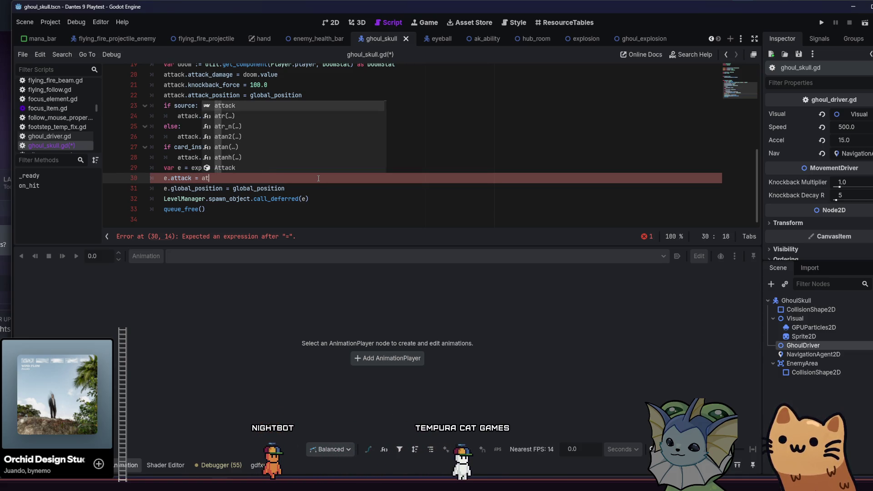
key(Return)
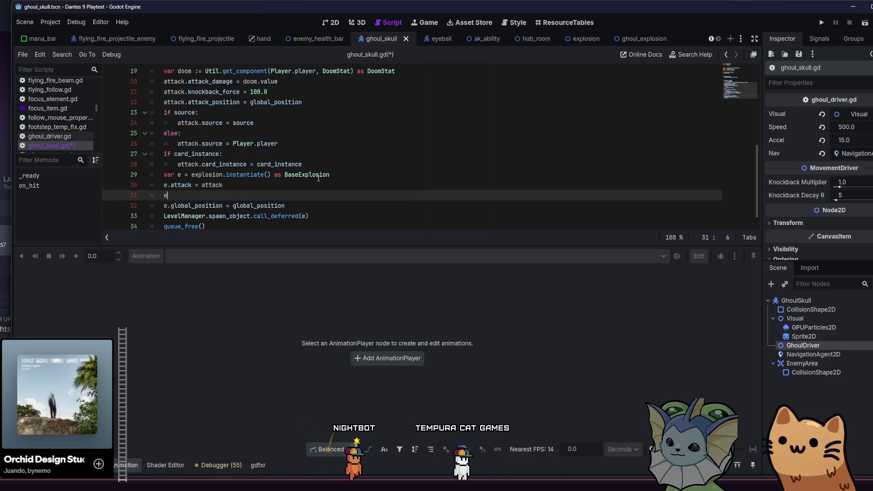
text(e)
key(BackSpace)
key(BackSpace)
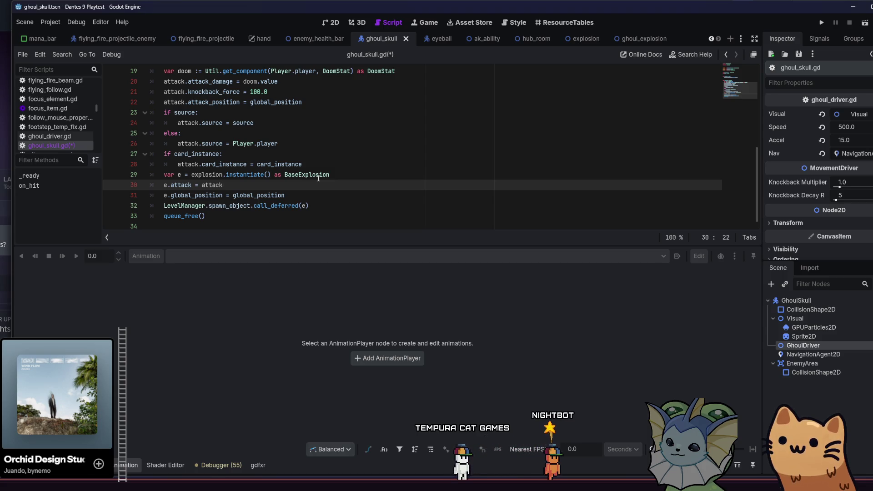
key(ctrl+s)
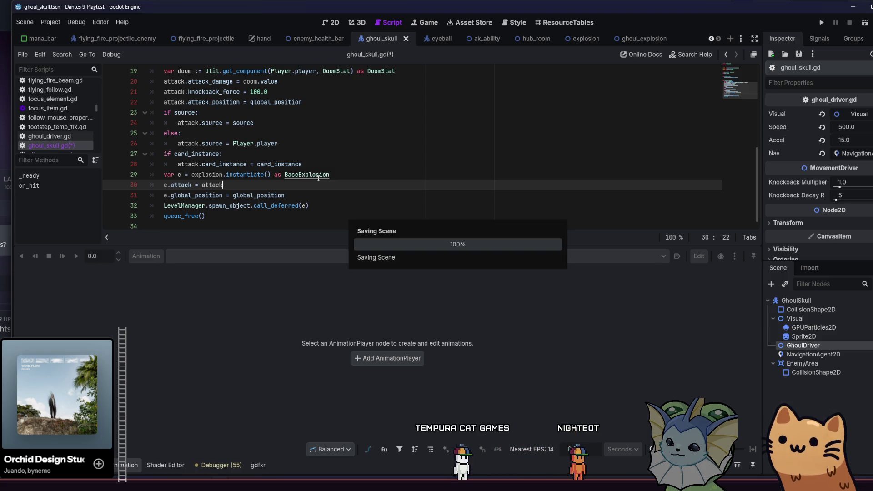
click(644, 39)
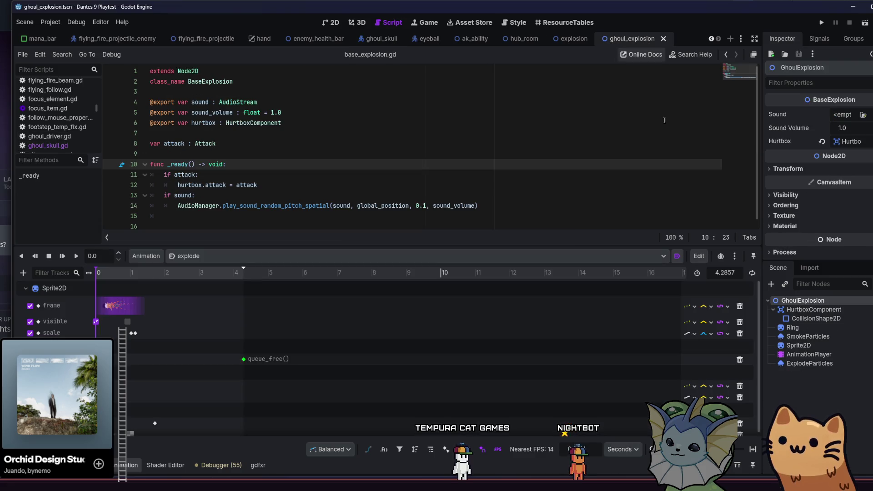
Load explosion1.ogg as the ghoul explosion's Sound and save the scene
click(862, 116)
text(explosion)
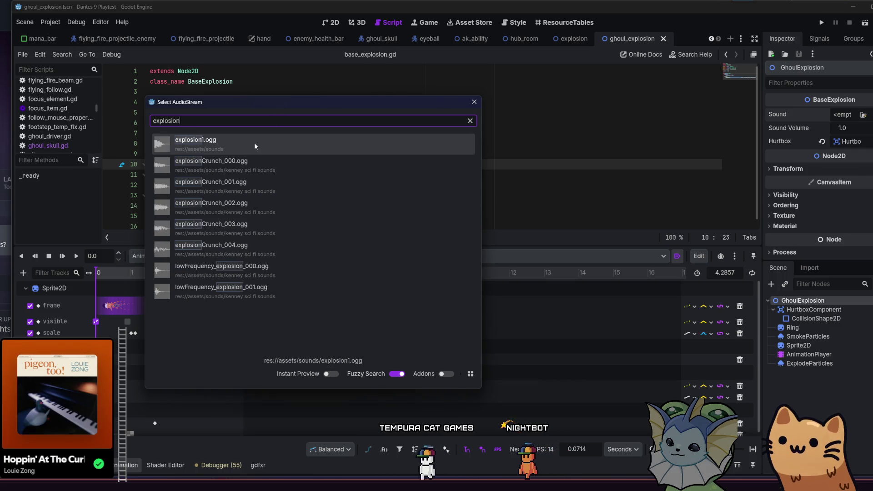
double_click(228, 144)
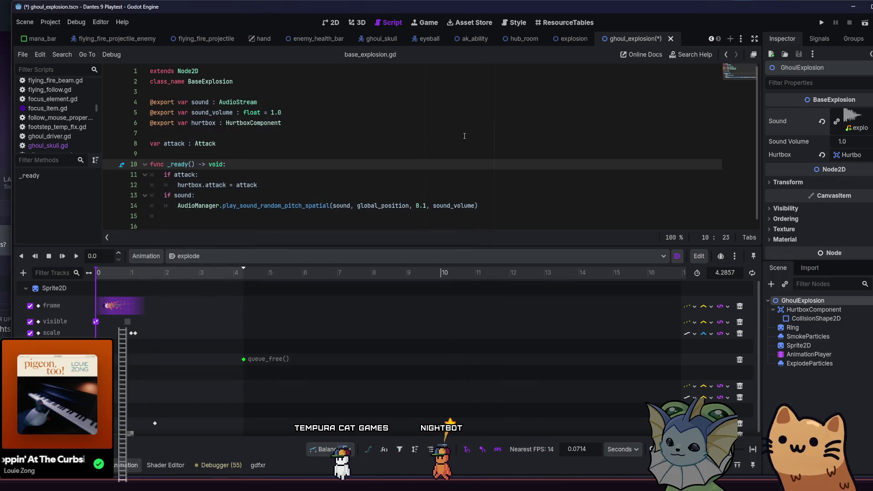
key(ctrl+s)
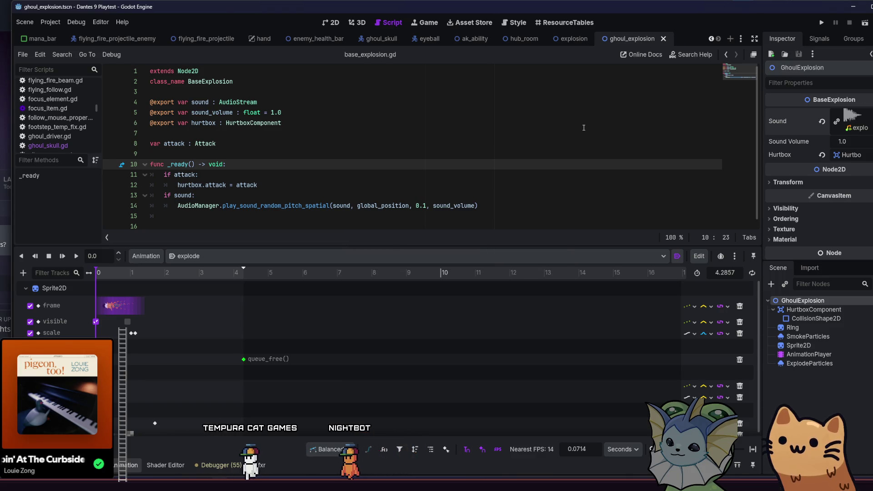
click(200, 318)
scroll(203, 309, down, 1)
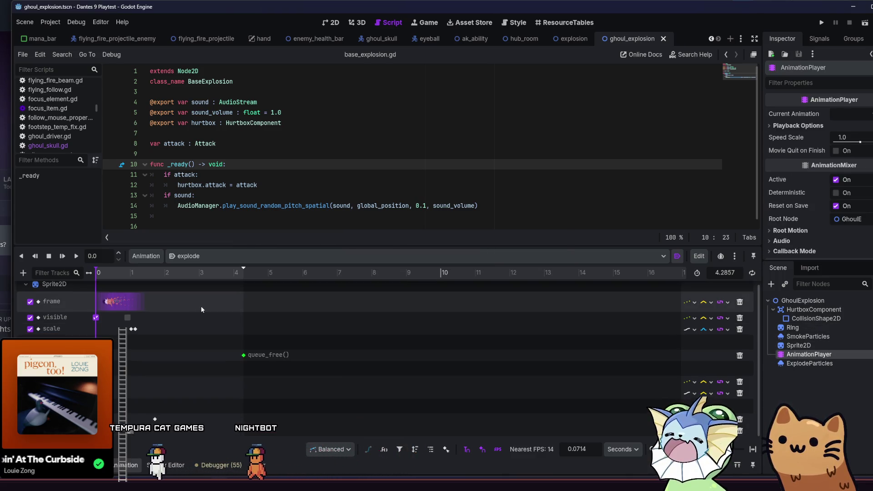
Add Emitting tracks for SmokeParticles and ExplodeParticles to the explode animation and save
click(808, 337)
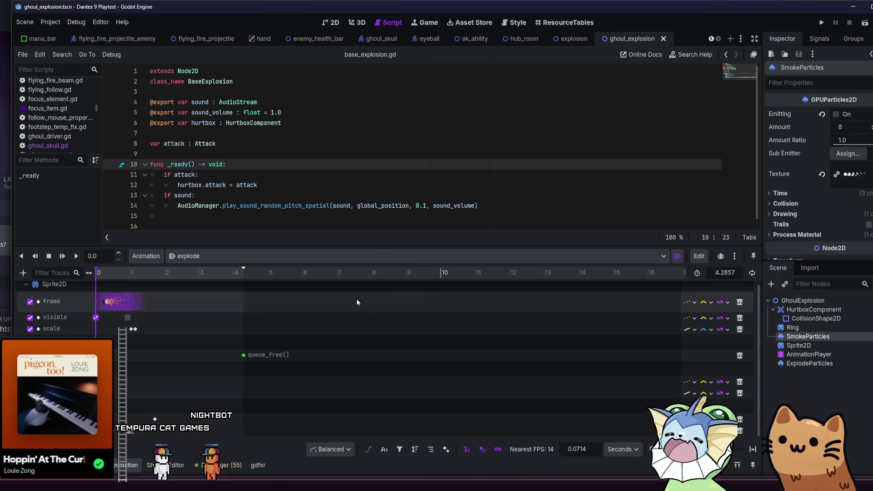
click(868, 114)
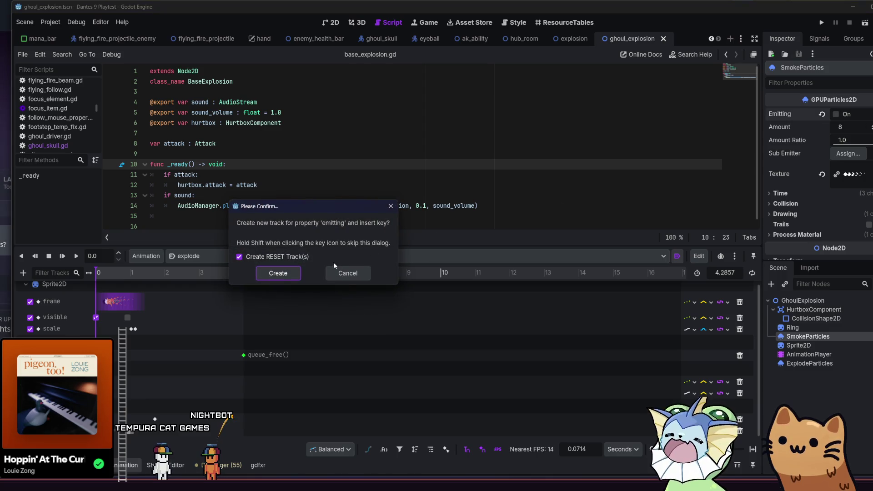
click(275, 274)
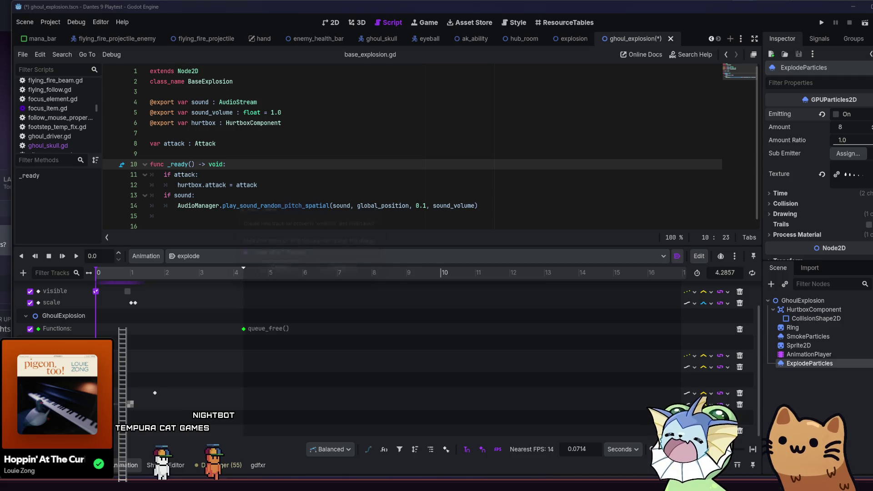
click(291, 272)
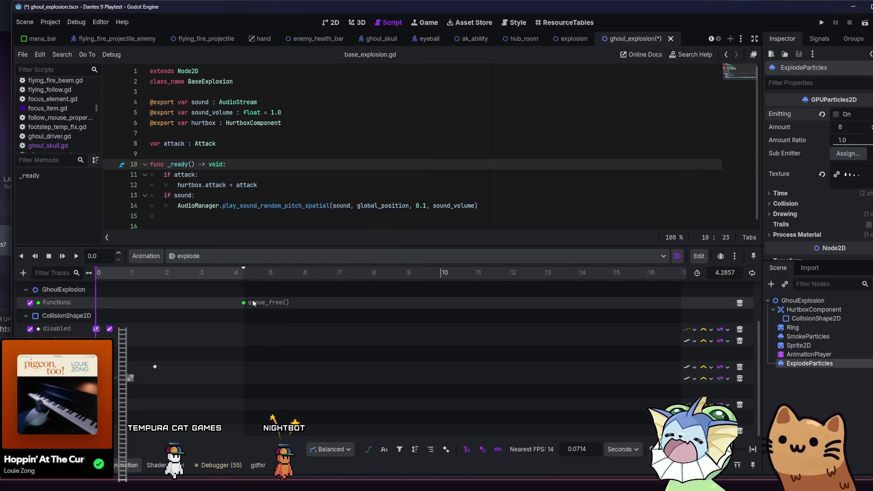
key(ctrl+s)
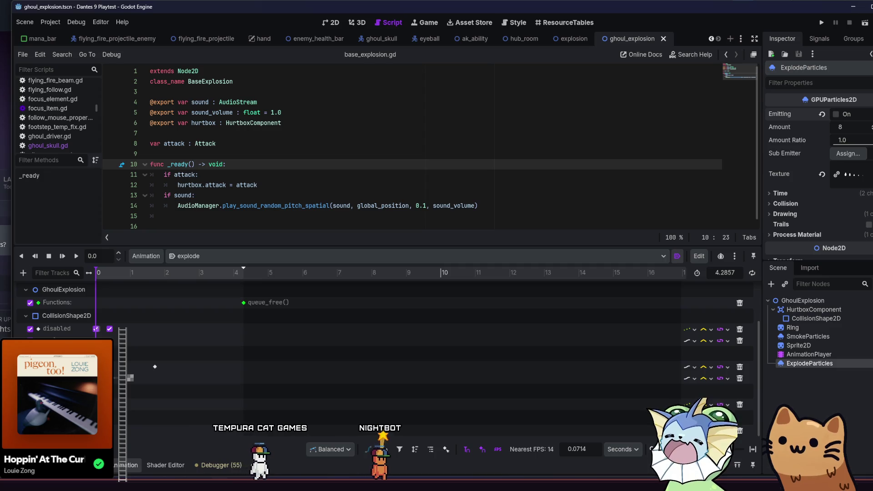
Set the Emitting keyframe value to On, save, and run the game
click(190, 405)
click(839, 128)
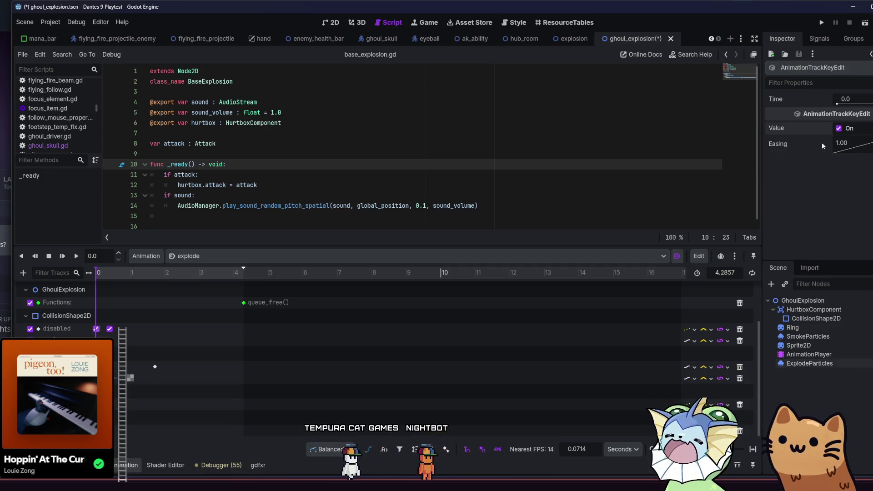
key(ctrl+s)
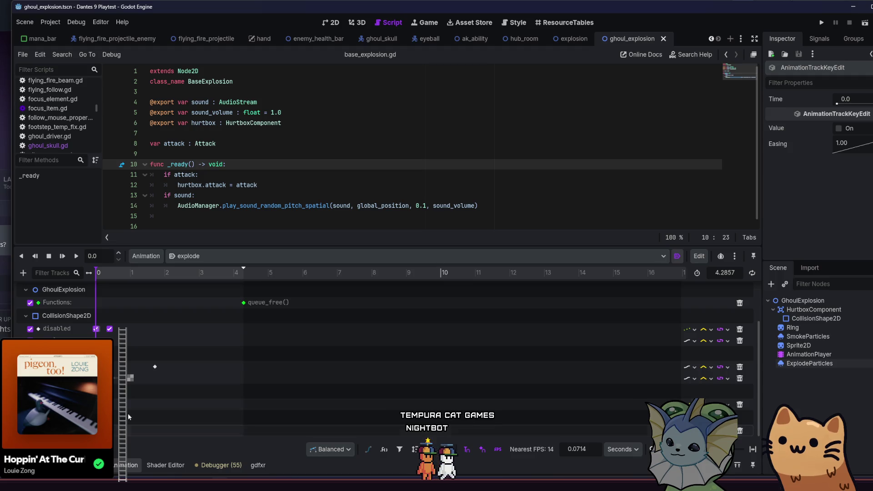
click(838, 129)
key(ctrl+s)
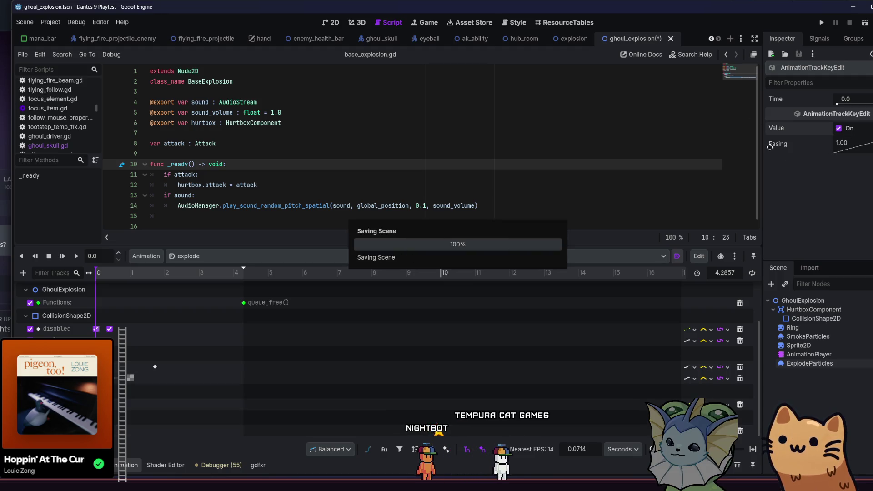
click(820, 25)
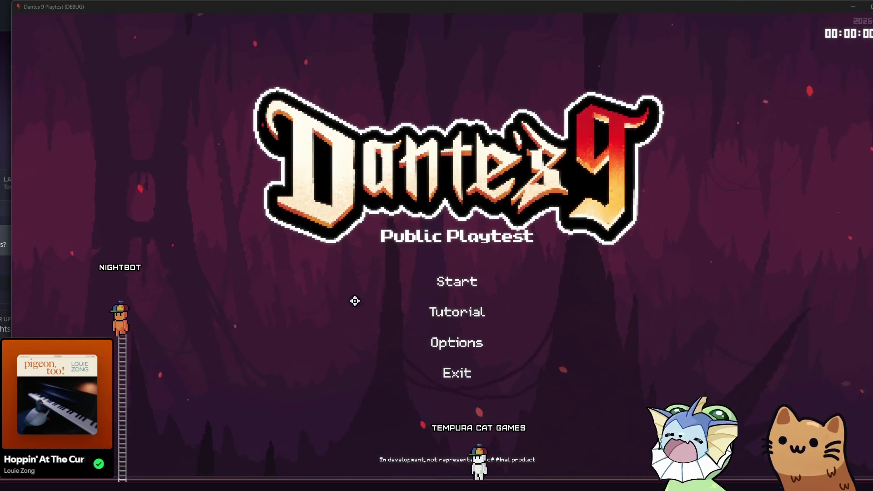
Start a new game and spawn ghoul_skull.tscn from the debug menu's Spawn panel
click(386, 286)
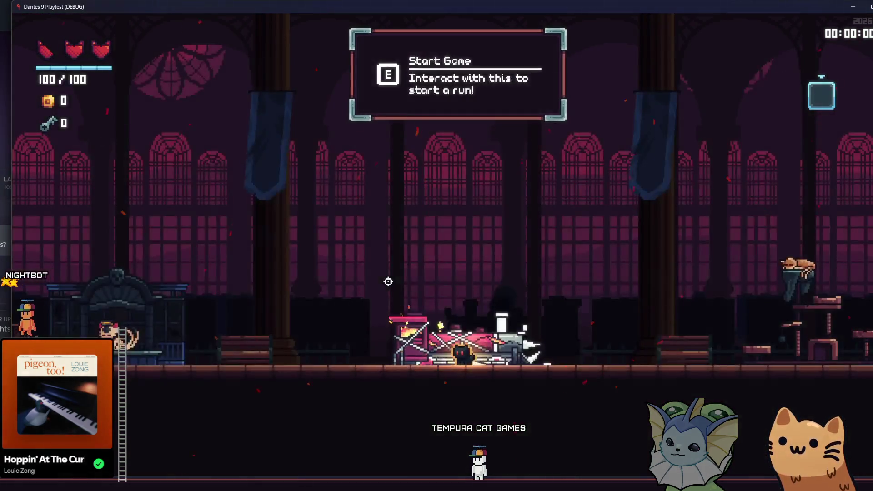
key(grave)
click(130, 362)
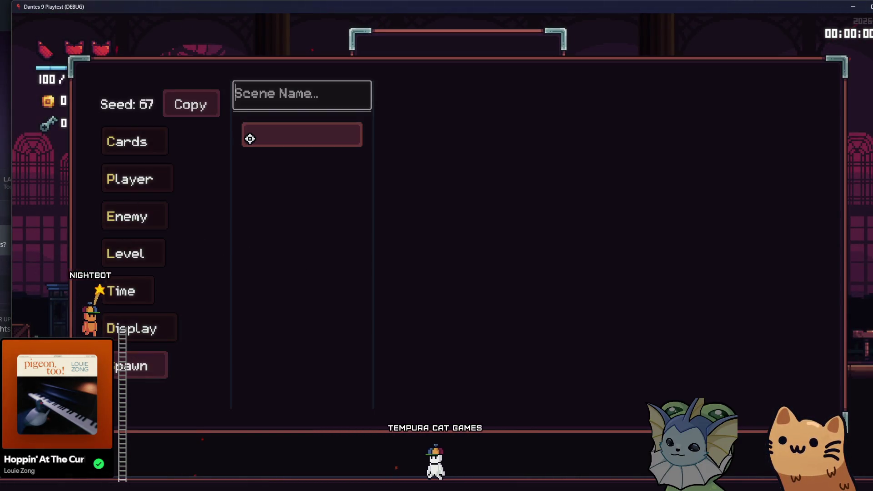
text(ghoul)
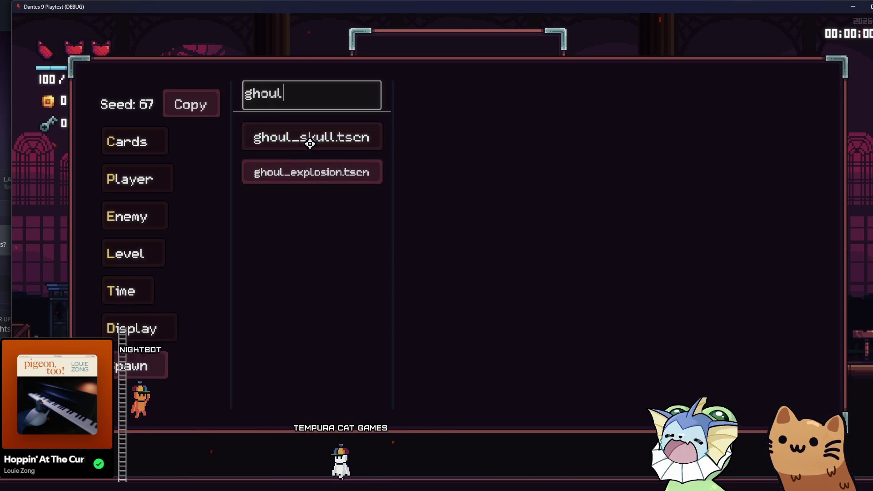
click(260, 141)
key(grave)
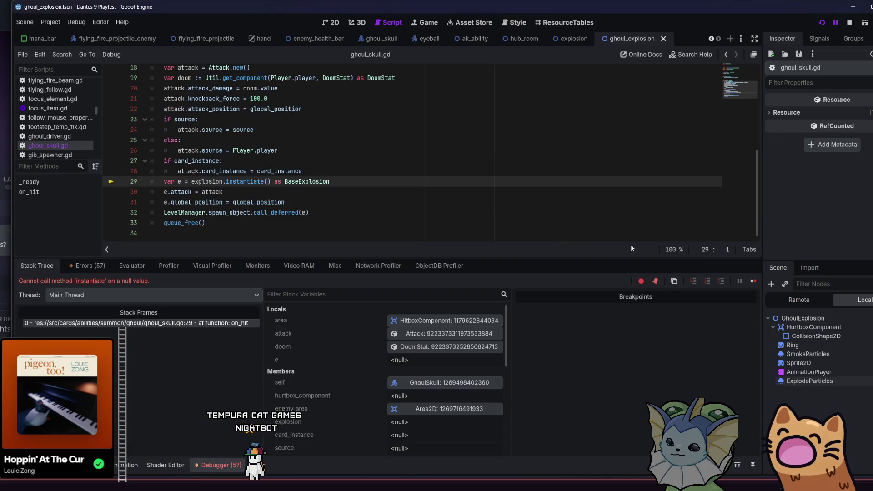
Quick-load the ghoul explosion scene into GhoulSkull's Explosion property, save, and continue the game
click(793, 317)
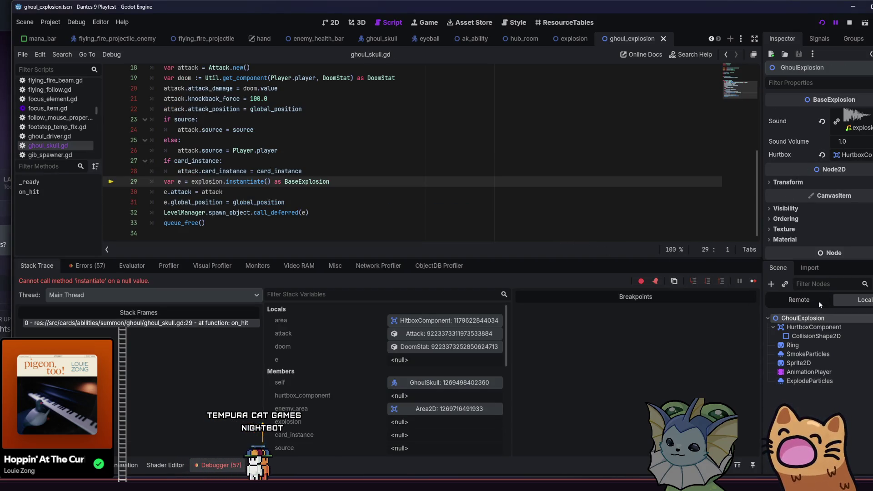
click(402, 40)
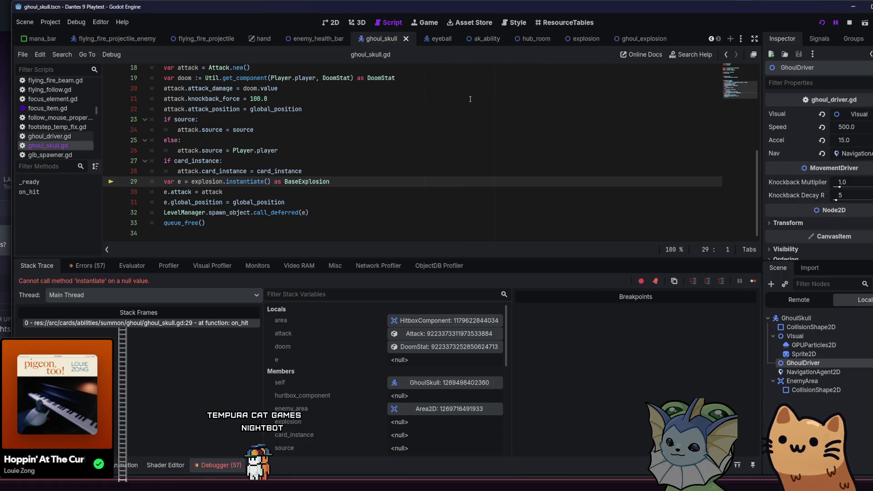
click(796, 317)
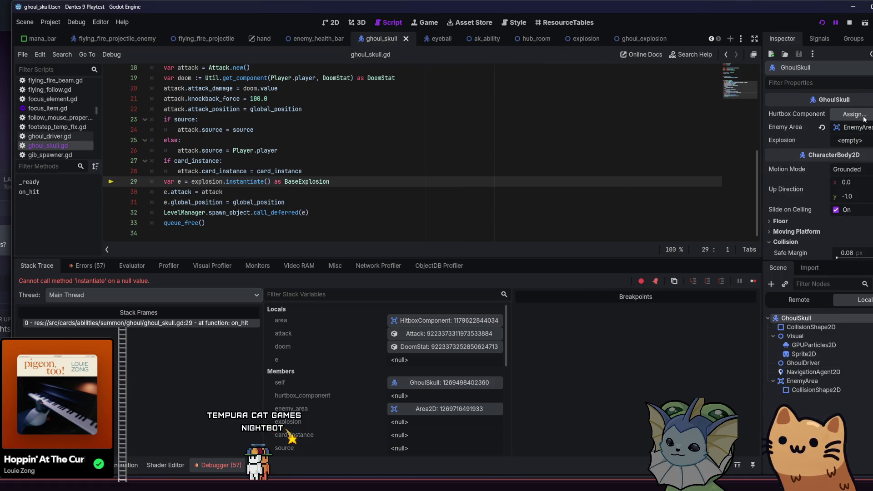
click(850, 141)
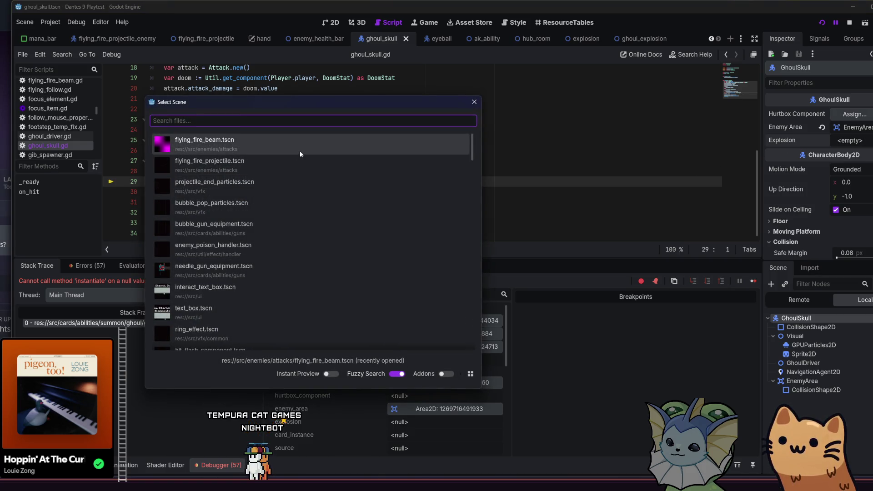
text(ghoul)
key(Return)
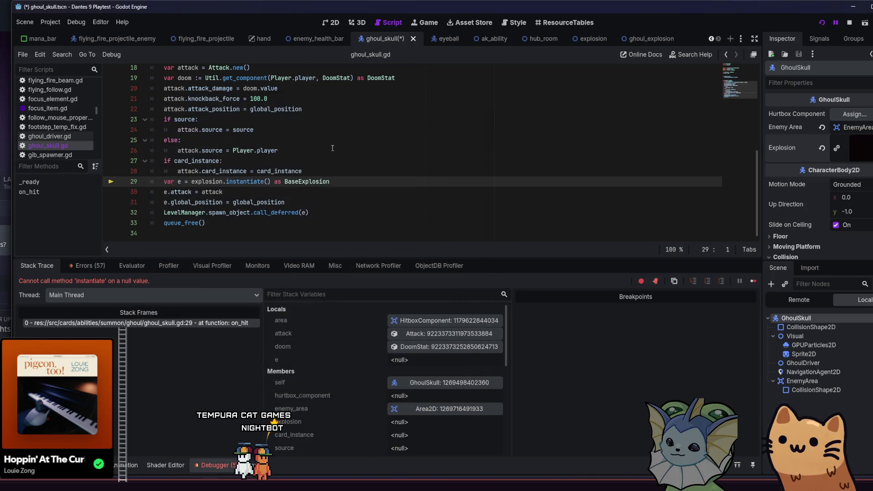
key(ctrl+s)
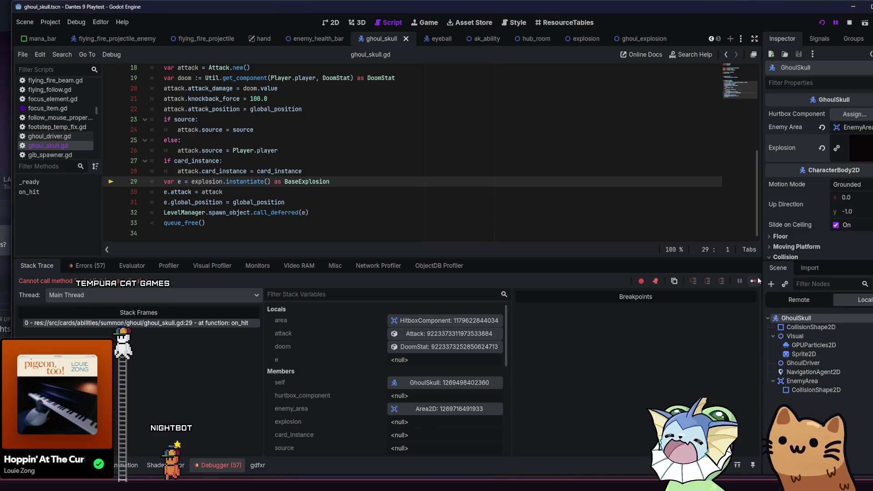
click(753, 280)
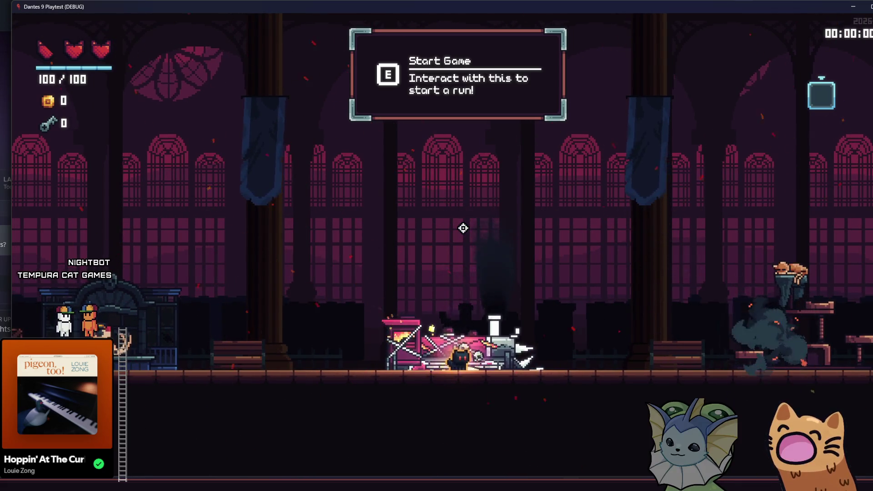
Walk and jump the cat left and right around the wrecked train
key(a)
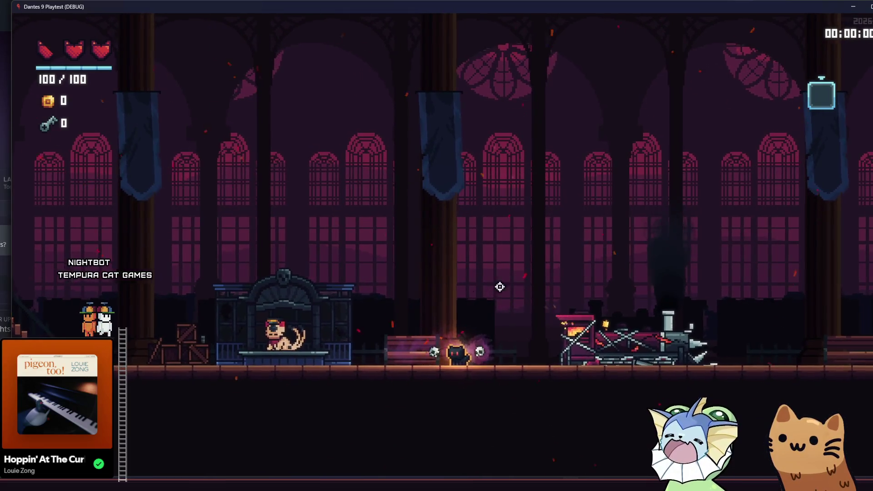
key(d)
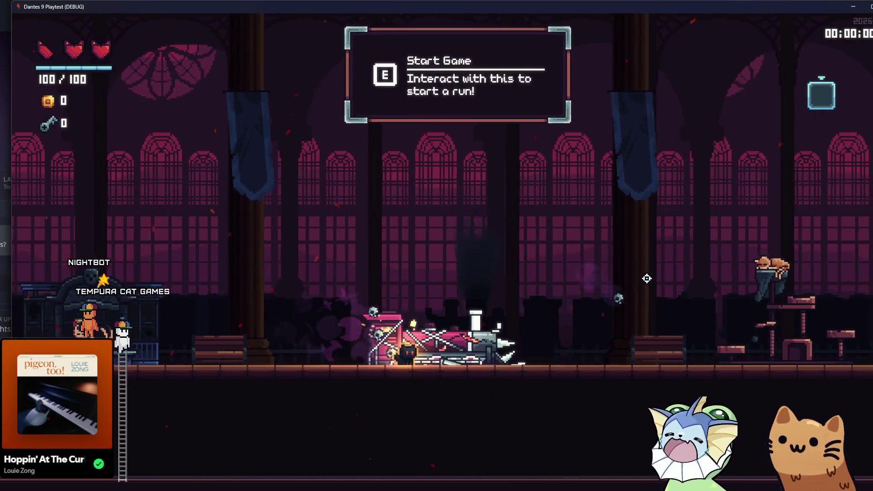
key(d)
key(space)
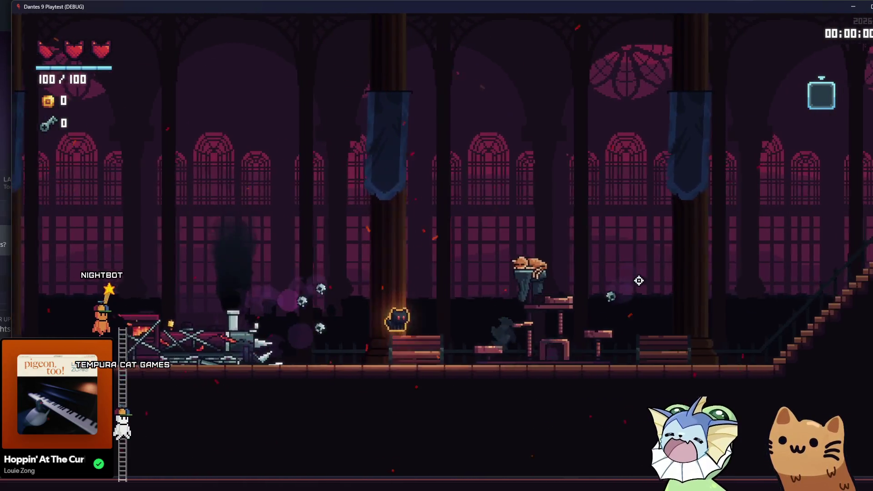
key(a)
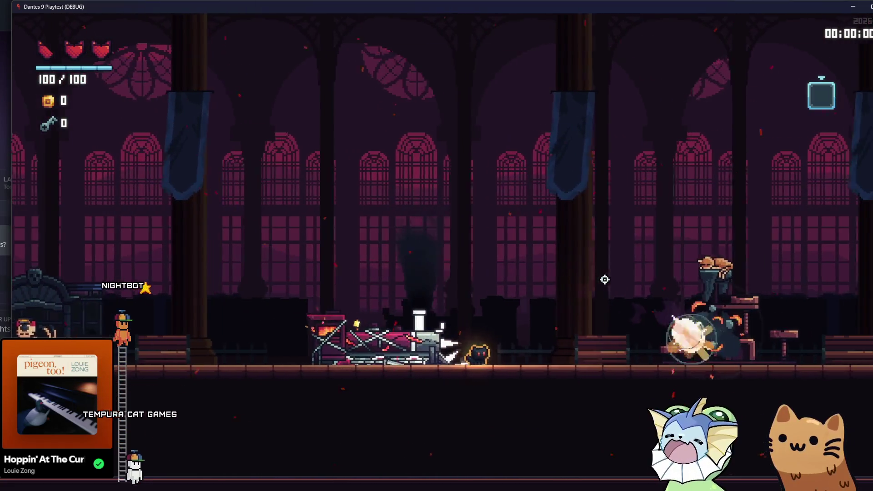
key(a)
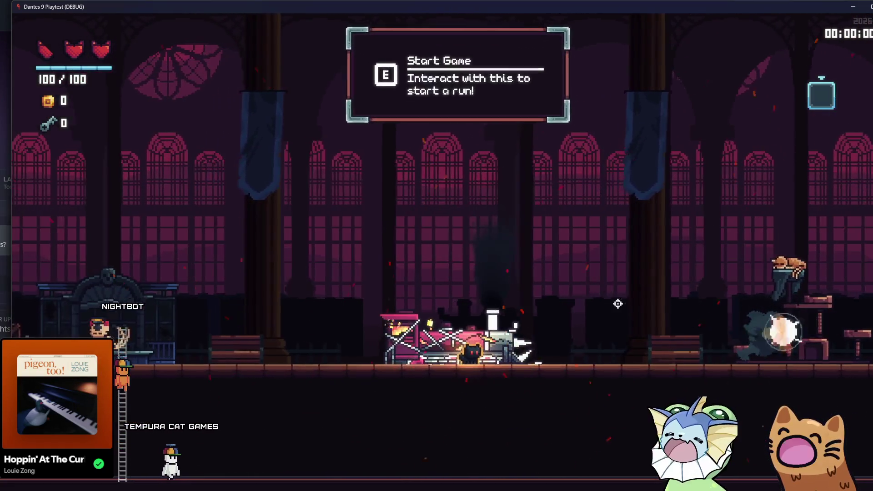
key(a)
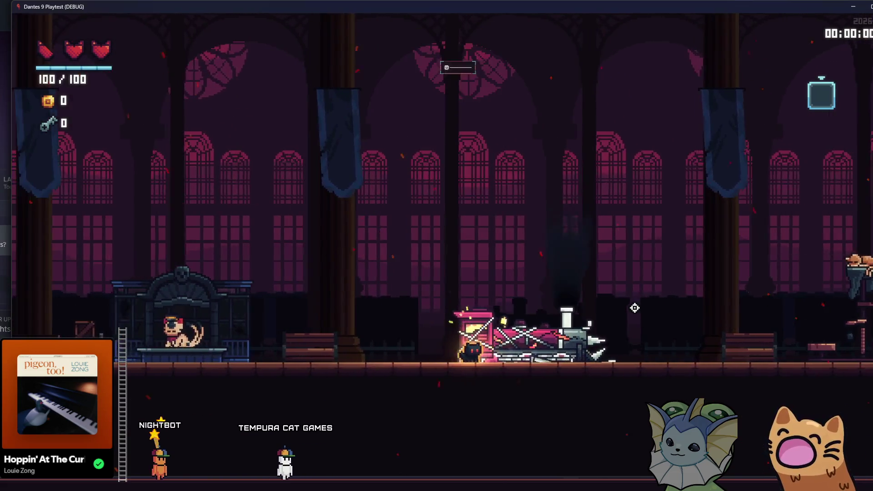
key(a)
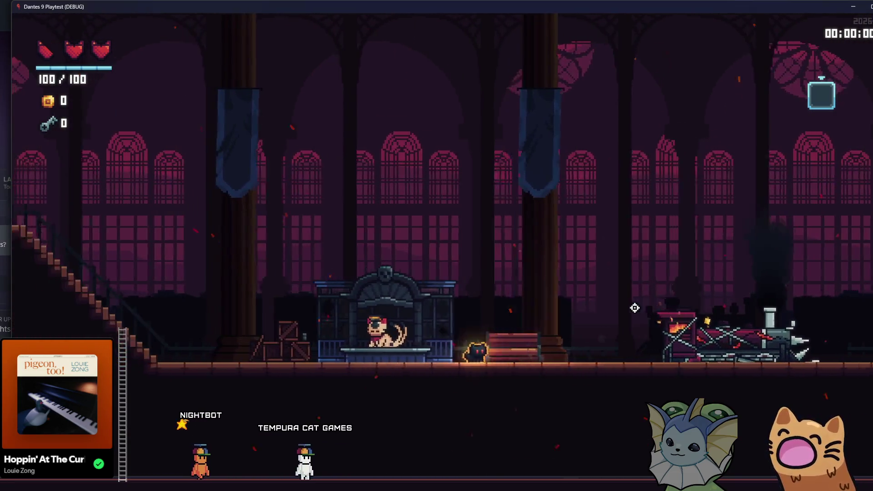
key(d)
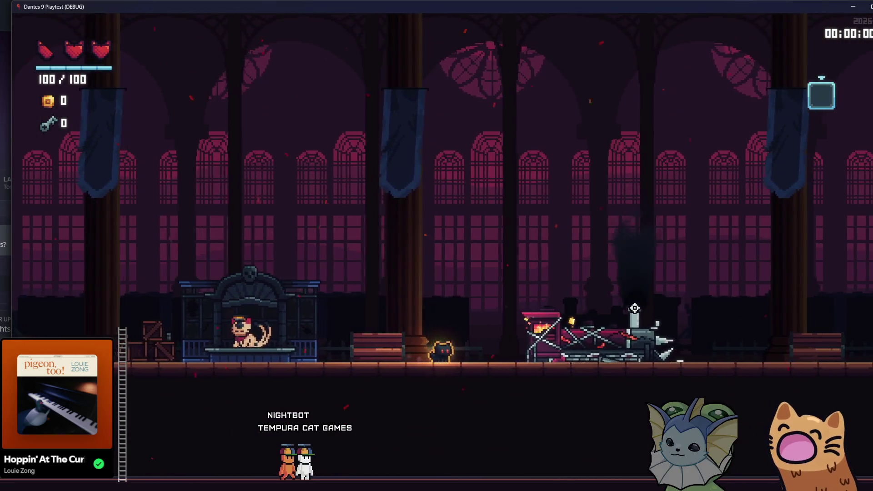
Spawn a training dummy beside the wrecked train and fire skull projectiles at it
key(grave)
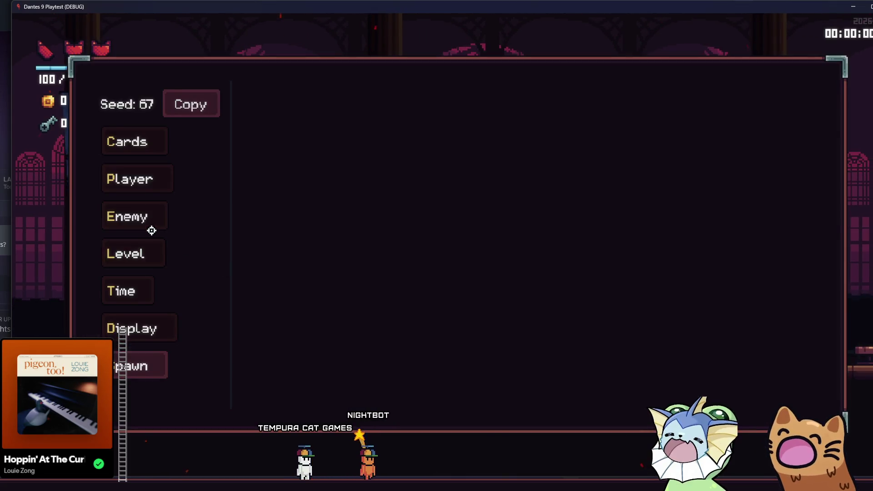
click(145, 222)
click(265, 111)
click(470, 139)
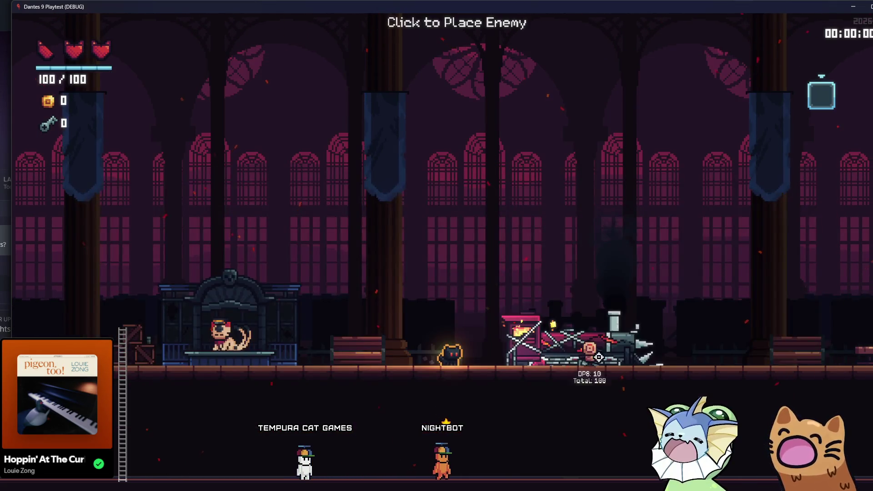
key(grave)
key(grave)
click(649, 312)
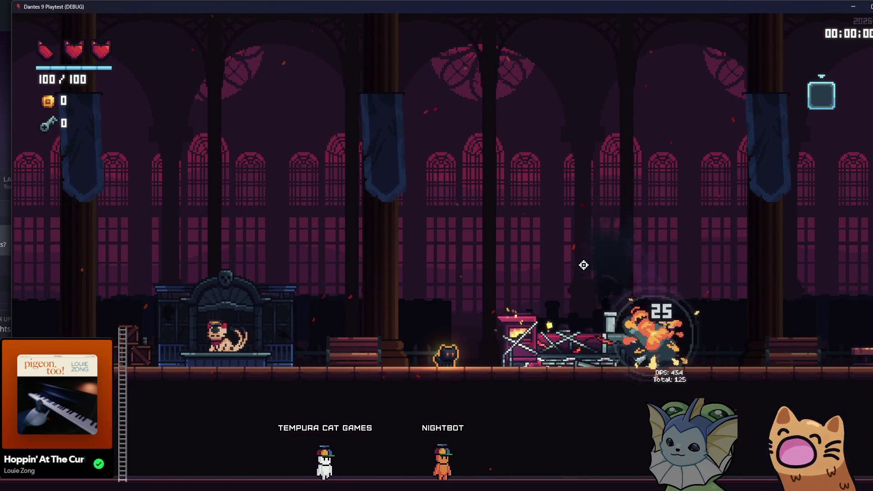
key(d)
click(526, 248)
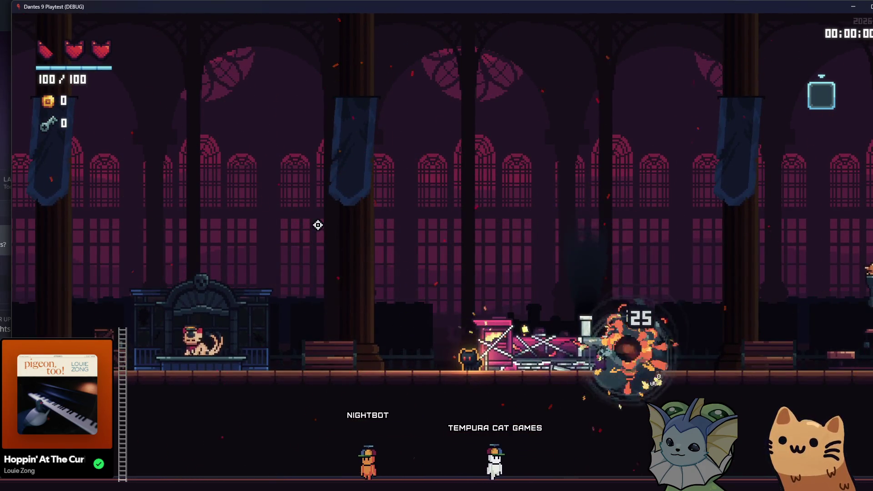
Bring up the Player > Cards > Add Cards debug list
key(grave)
click(158, 183)
click(134, 141)
click(273, 104)
scroll(463, 231, down, 5)
scroll(462, 232, down, 5)
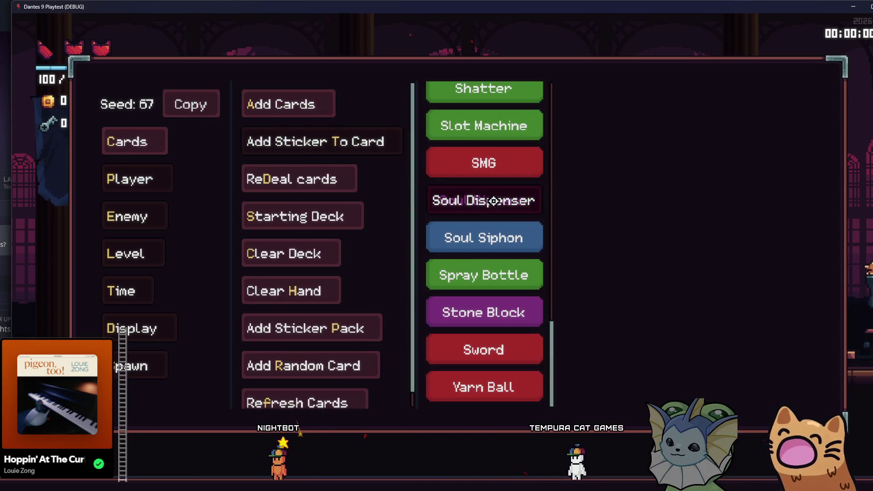
Add Soul Dispenser cards to the hand and fire ghoul skulls at the dummy
click(494, 199)
click(493, 199)
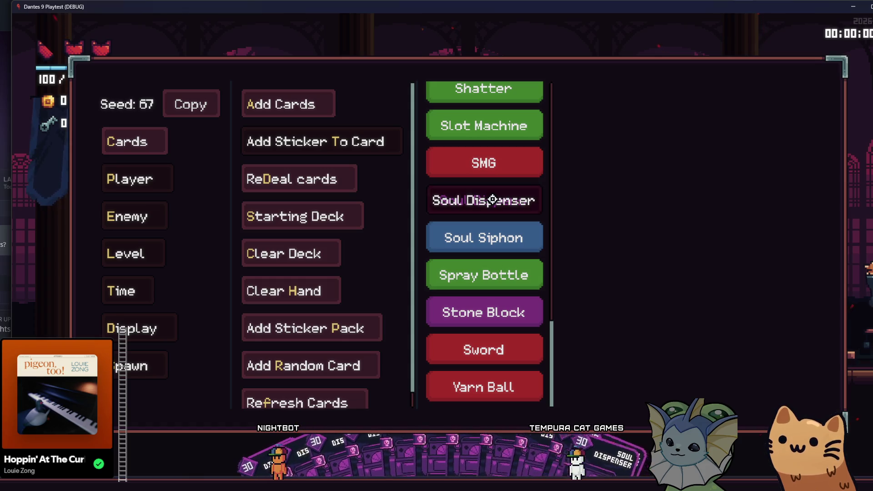
key(grave)
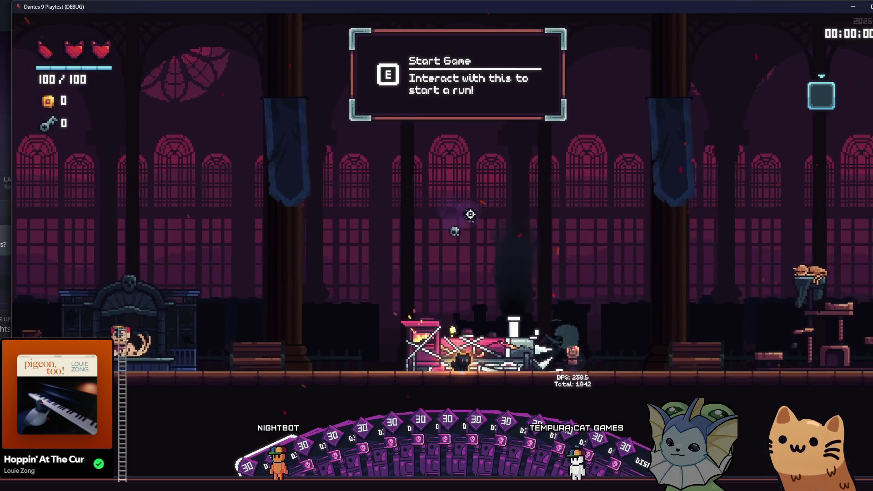
key(grave)
key(grave)
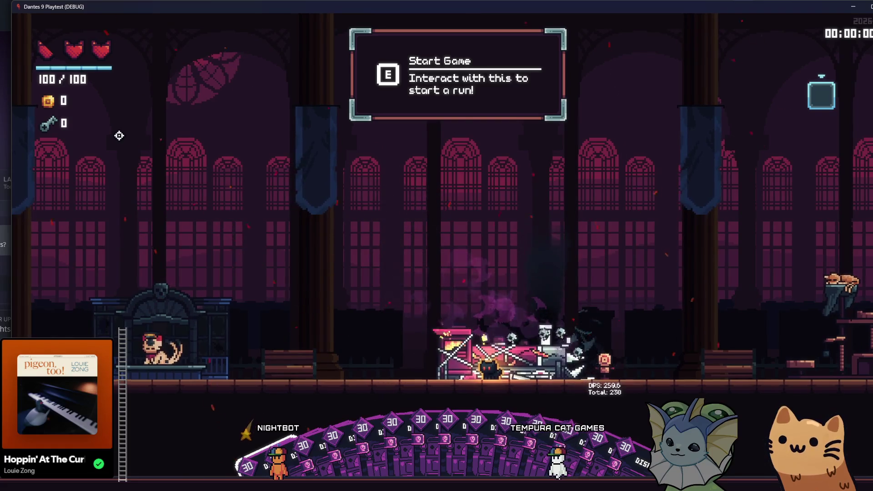
Reopen the debug card options and clear the deck
key(grave)
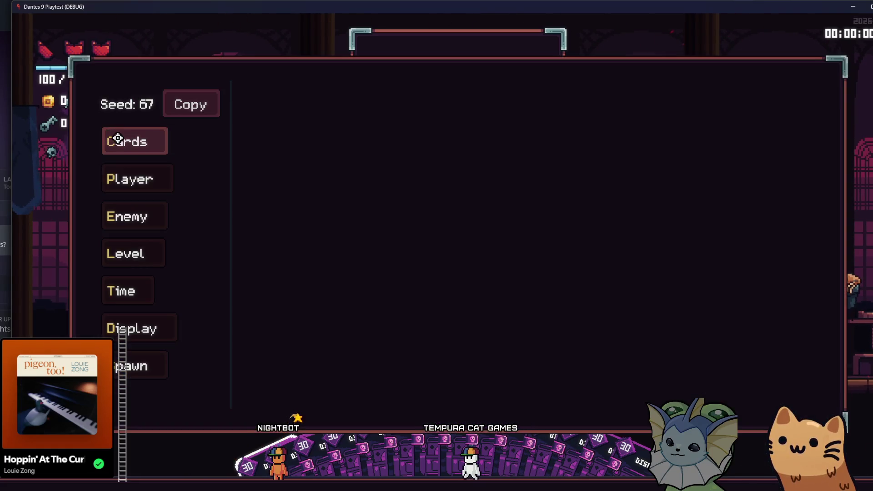
click(136, 141)
click(271, 122)
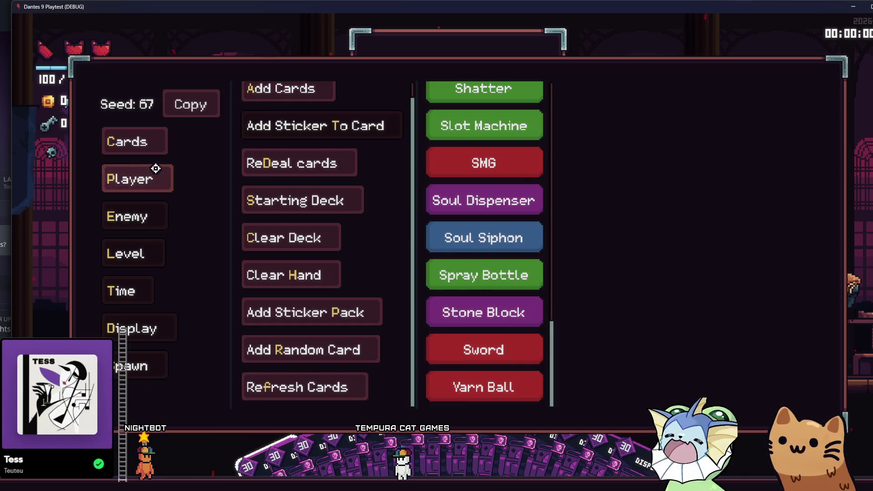
scroll(253, 208, up, 1)
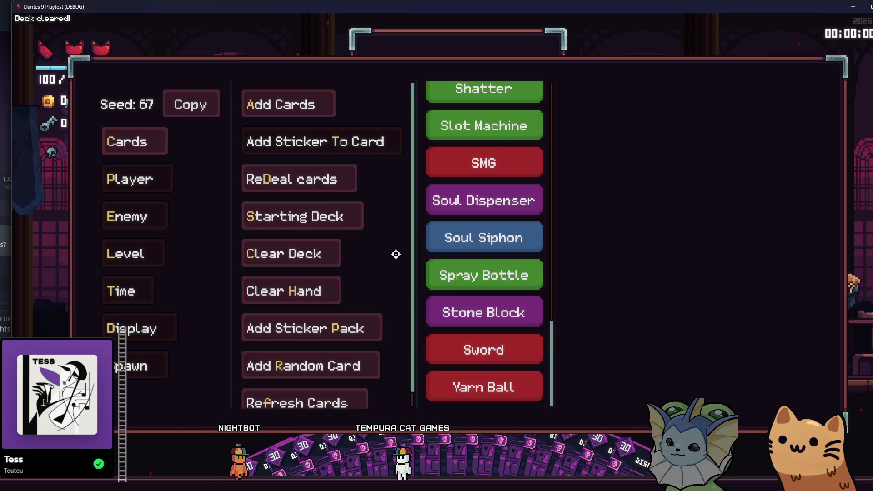
key(Escape)
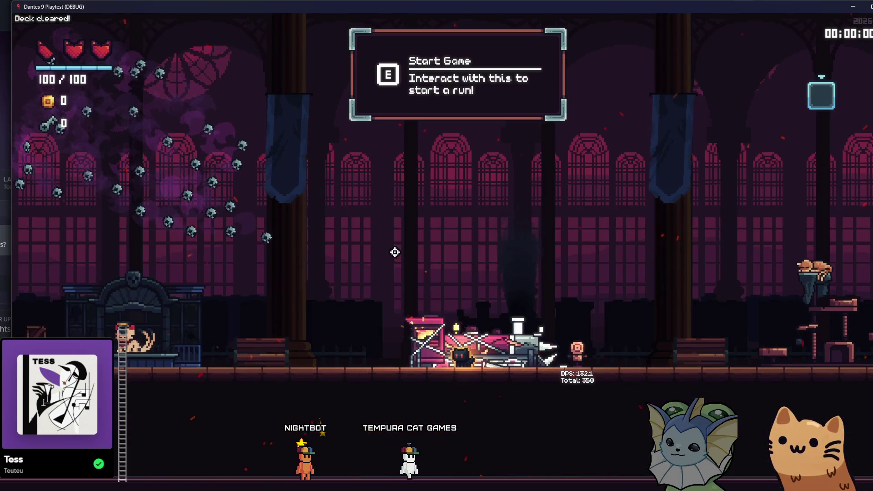
Check the deck book, then fire skull projectiles at the dummy
key(Tab)
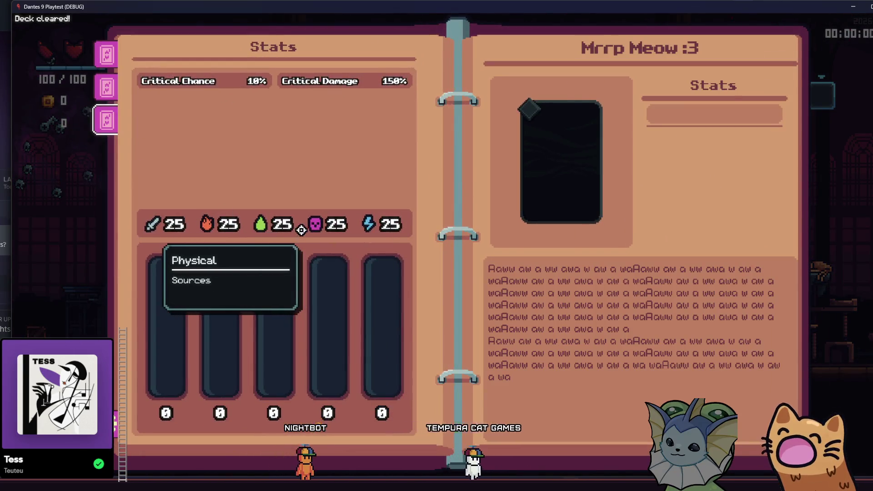
key(Tab)
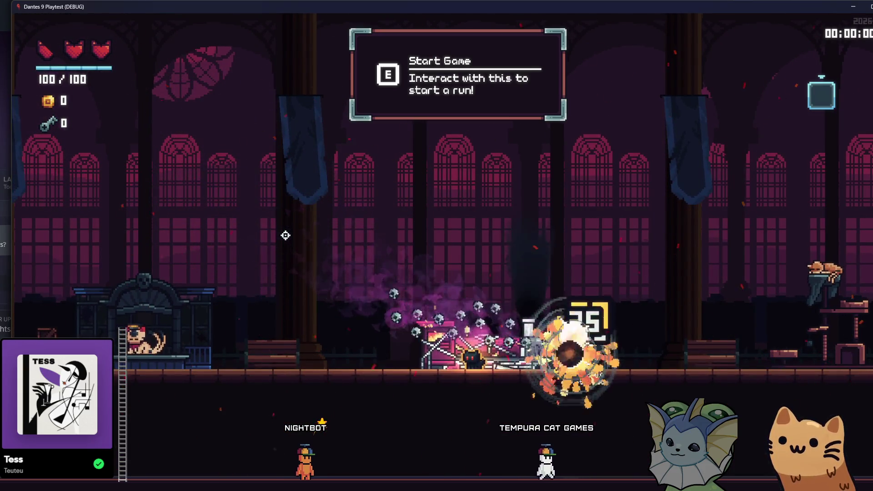
key(d)
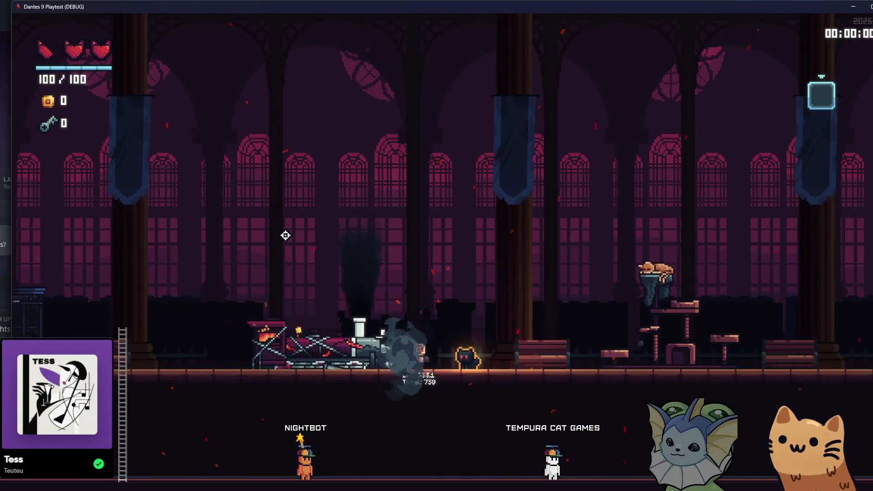
click(326, 226)
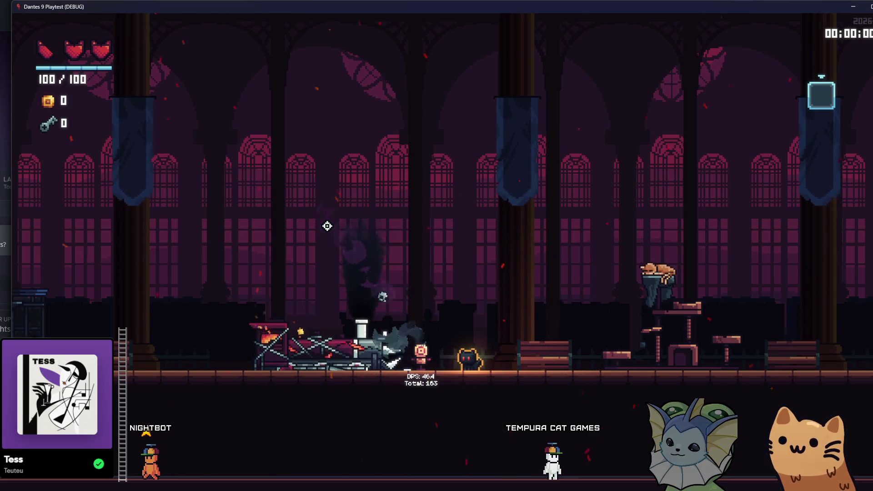
Run left to the cat shrine and back, strike the dummy, then stop the playtest with F8
key(a)
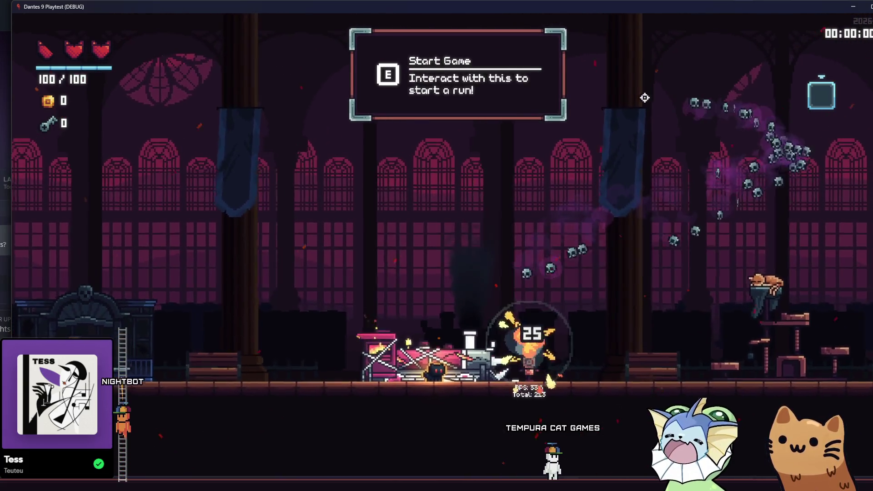
key(a)
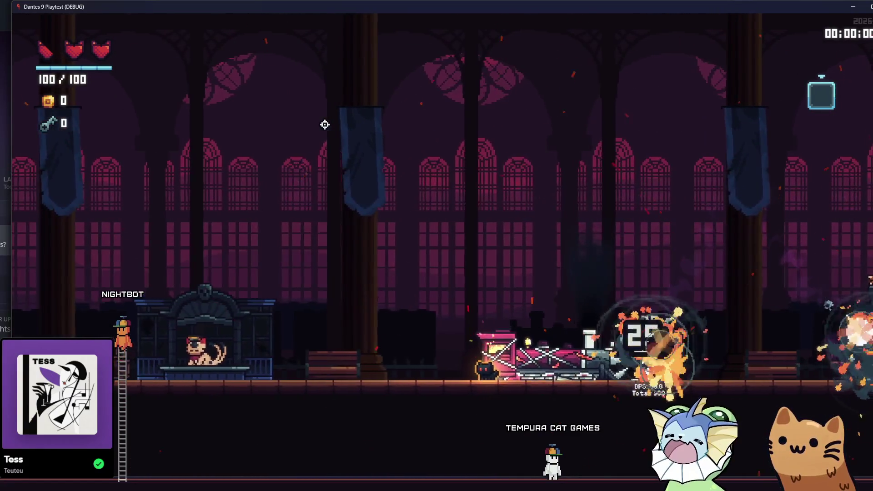
key(a)
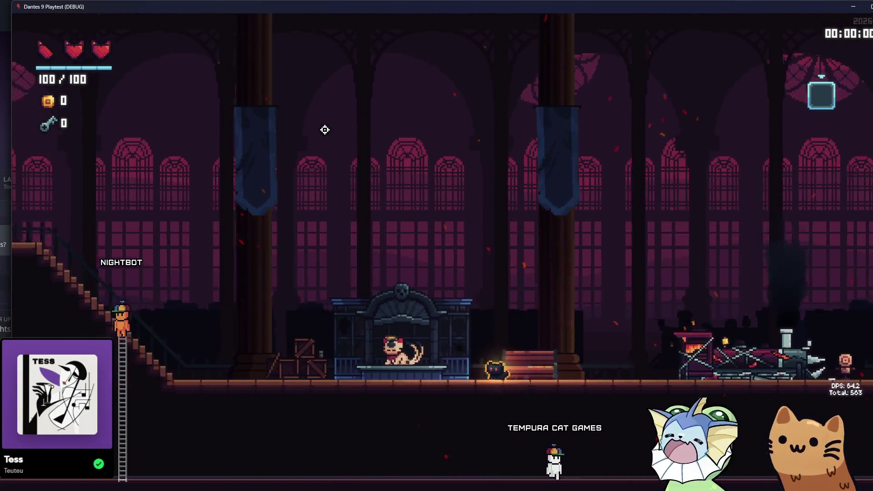
key(d)
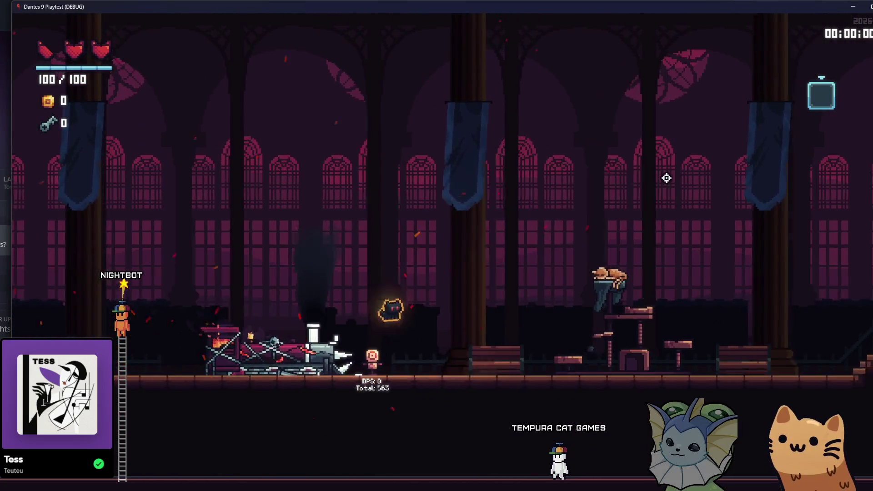
click(654, 175)
key(d)
key(space)
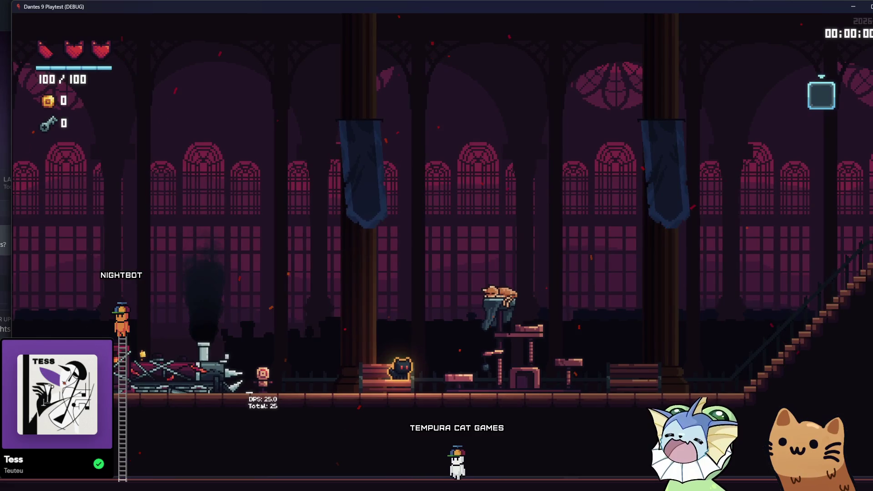
key(F8)
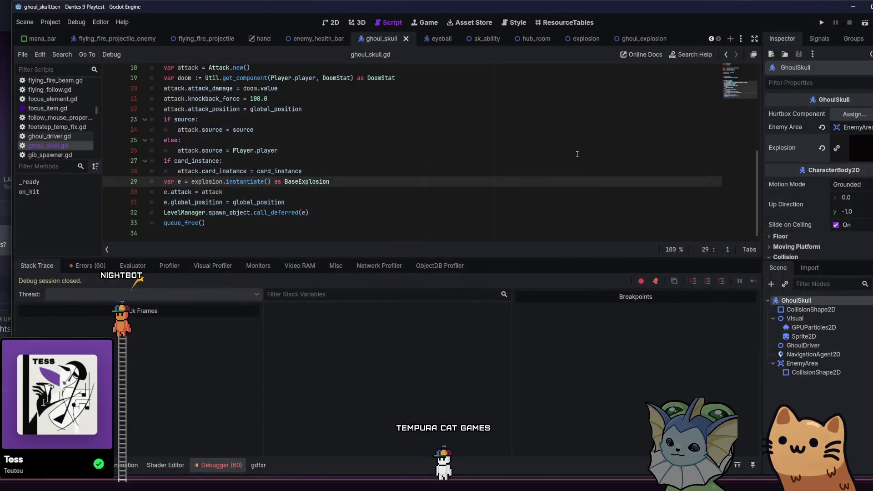
Show the Debugger's Errors tab and scroll through the 60 GDScript reload warnings
click(73, 265)
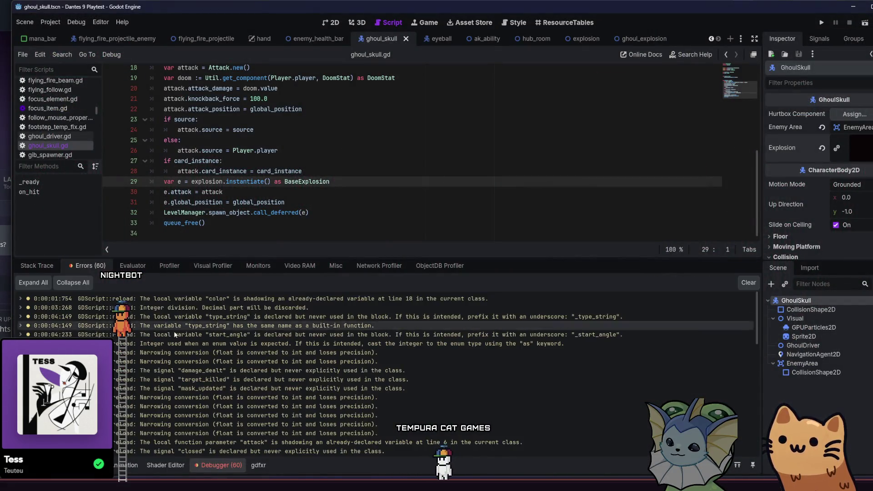
scroll(172, 343, down, 5)
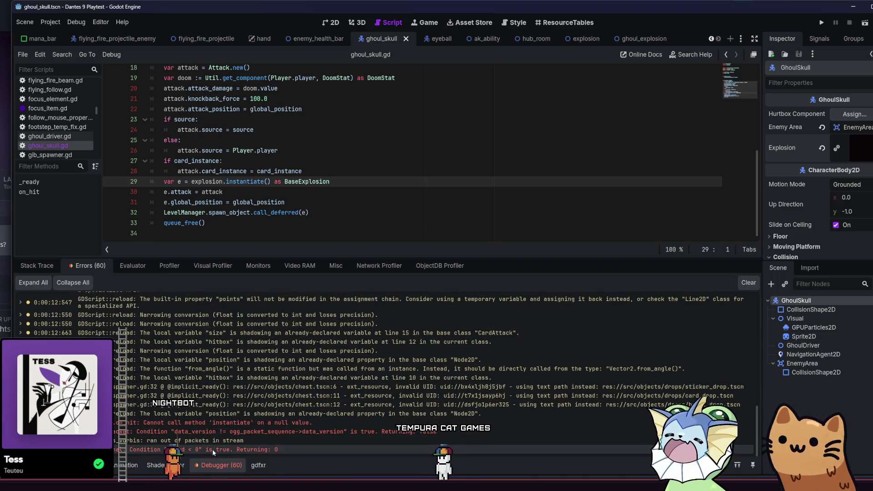
scroll(281, 441, up, 10)
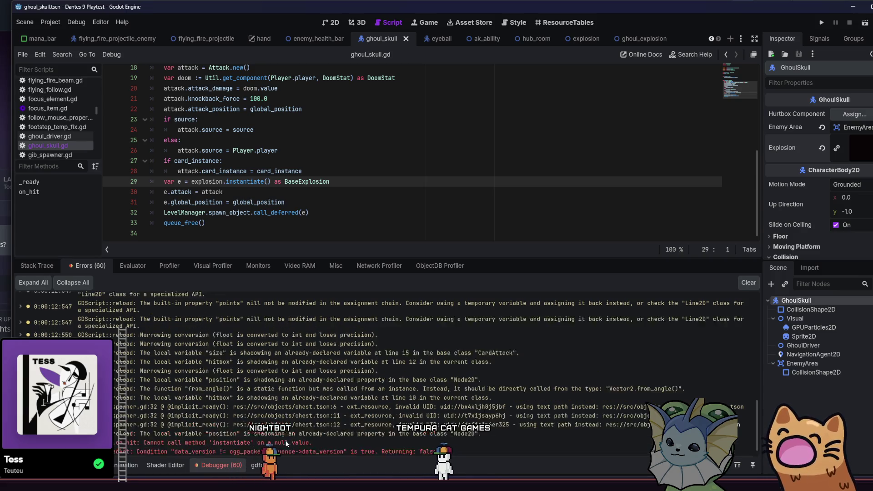
scroll(271, 411, up, 2)
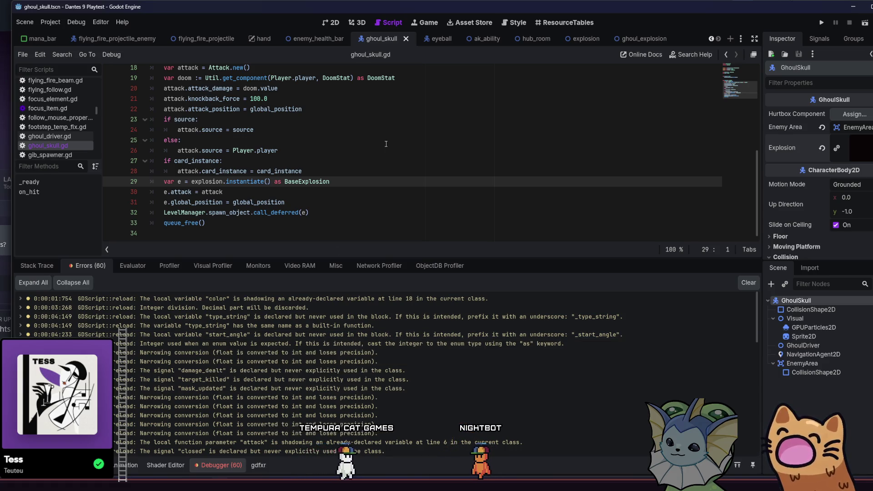
Look over the ghoul skull and ghoul_explosion scenes in 2D, then pan Aseprite's gatos sprite sheet
click(331, 22)
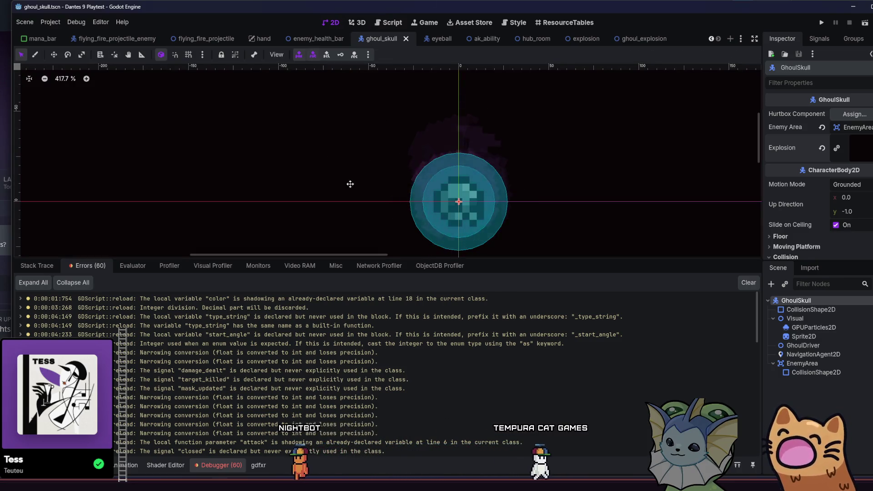
scroll(345, 179, down, 2)
scroll(314, 127, down, 2)
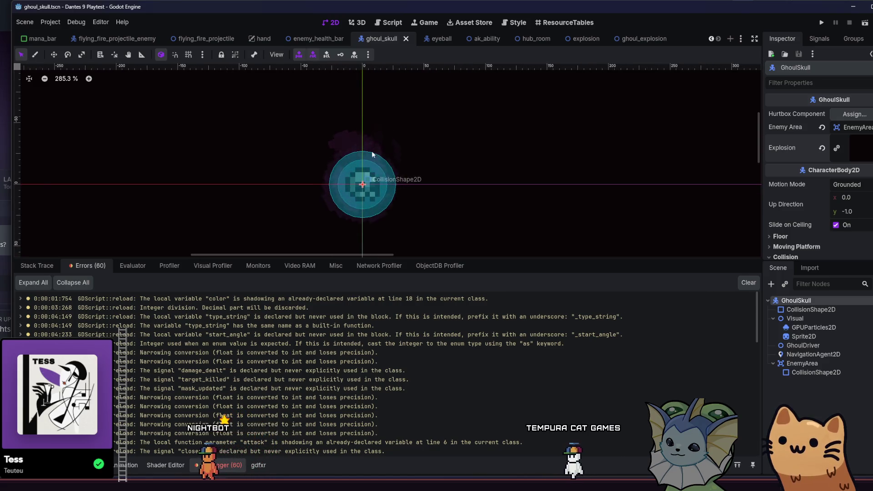
click(637, 39)
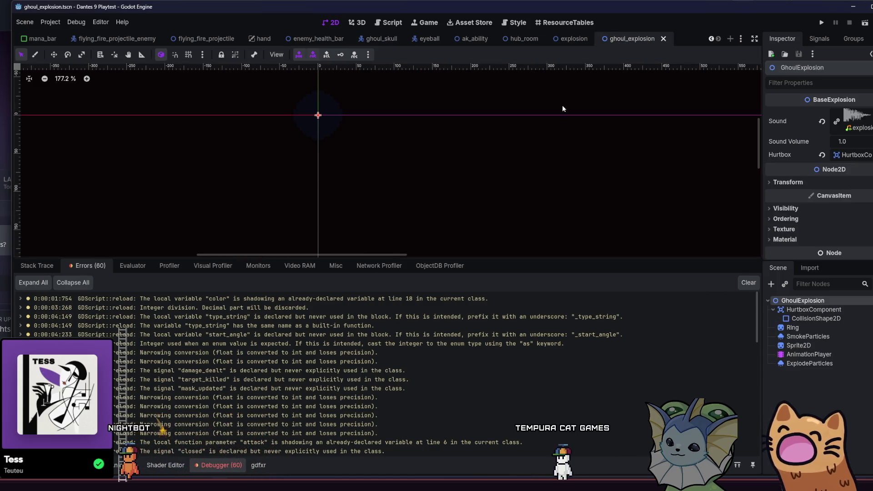
key(alt+Tab)
drag(237, 203, 271, 247)
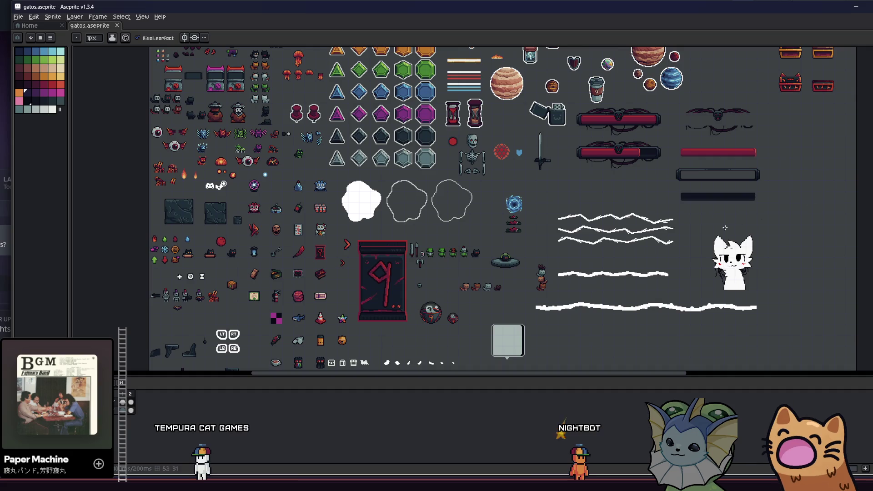
Show Aseprite's Home page and bring up the File > Open browser
scroll(377, 171, down, 4)
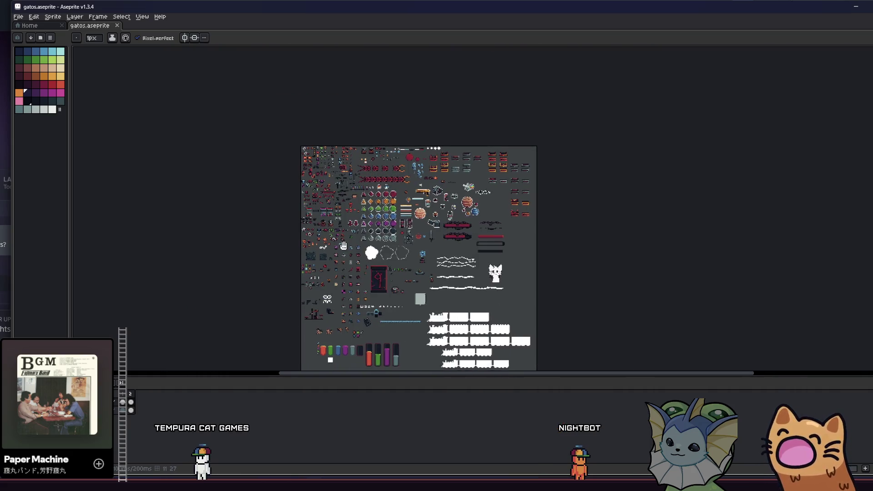
scroll(282, 203, up, 1)
click(43, 25)
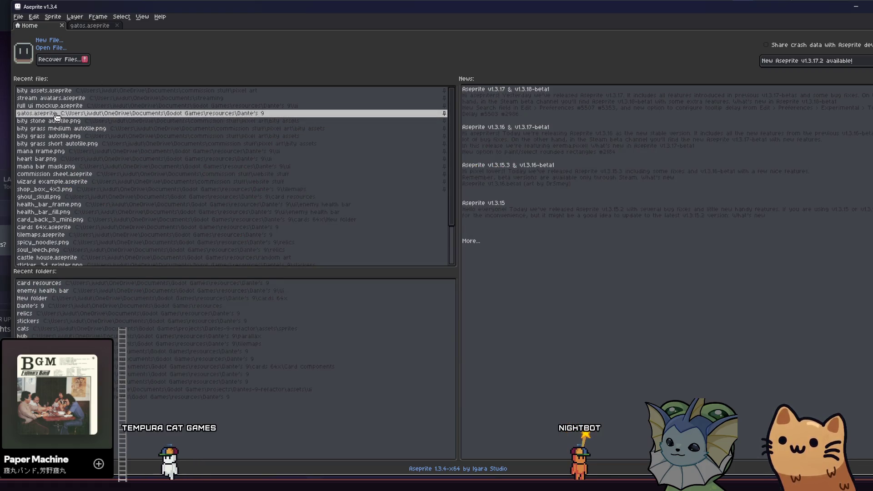
scroll(96, 175, down, 2)
scroll(95, 175, up, 2)
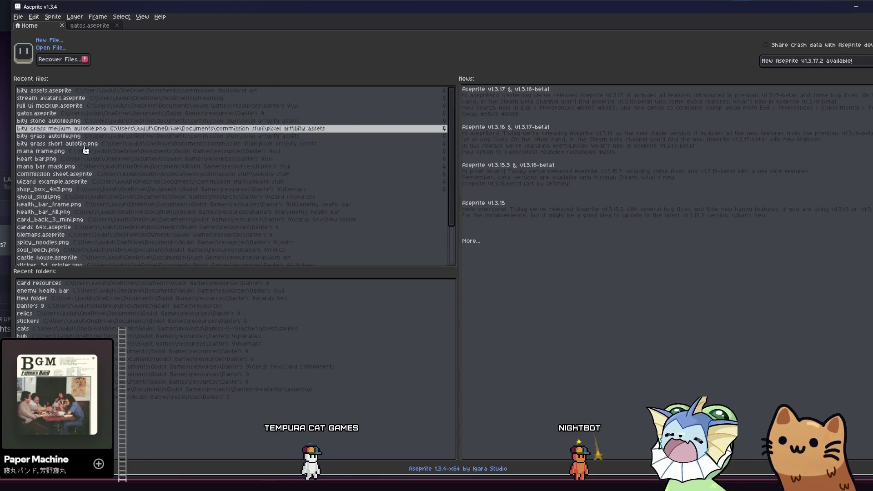
scroll(97, 132, down, 2)
scroll(59, 106, up, 2)
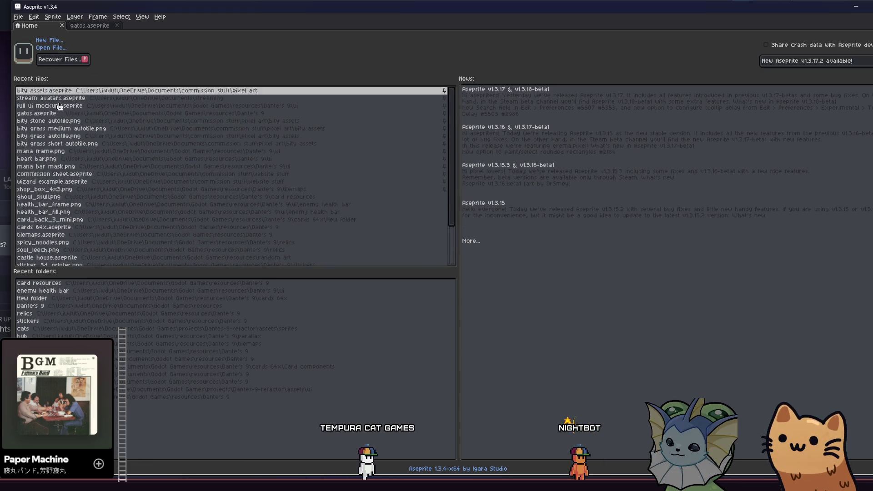
click(19, 17)
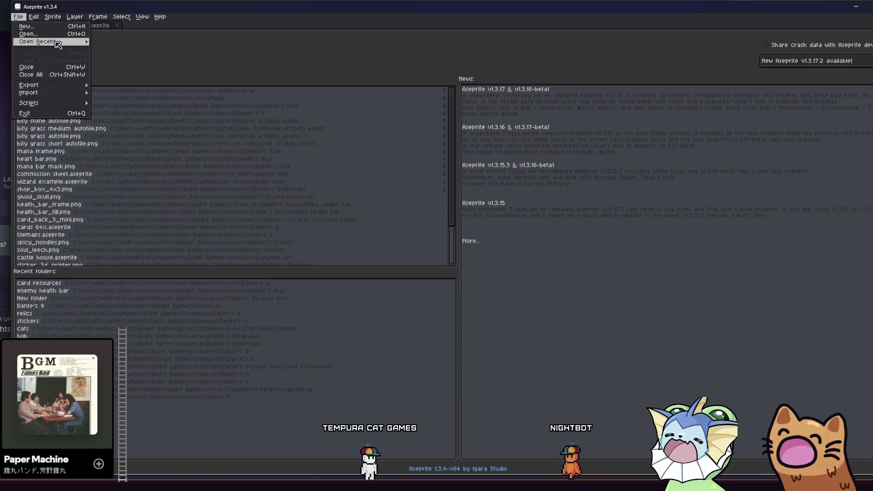
mouse_move(77, 45)
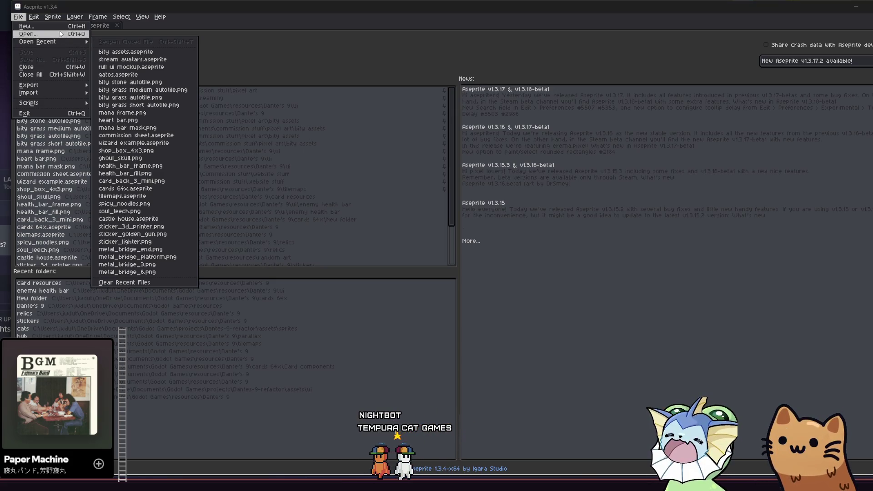
click(60, 34)
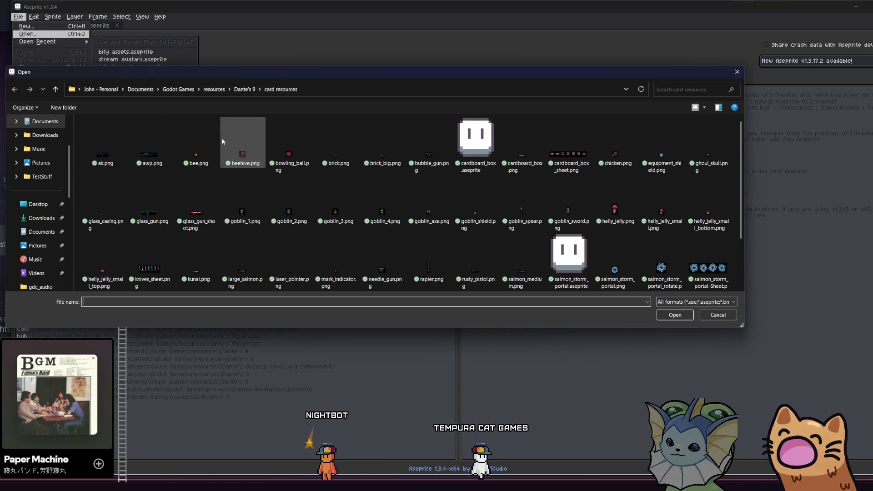
Browse from the Dante's 9 folder into its videos and ui folders
scroll(93, 113, down, 1)
scroll(111, 117, up, 1)
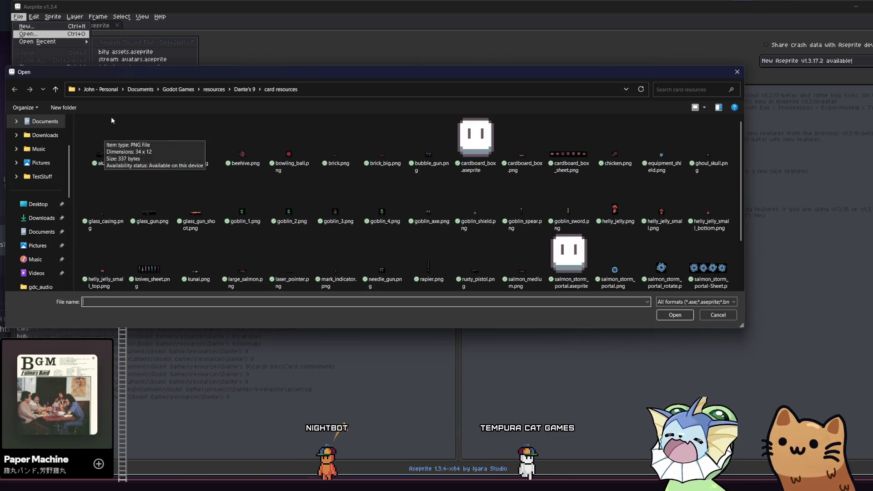
click(56, 89)
scroll(189, 174, down, 8)
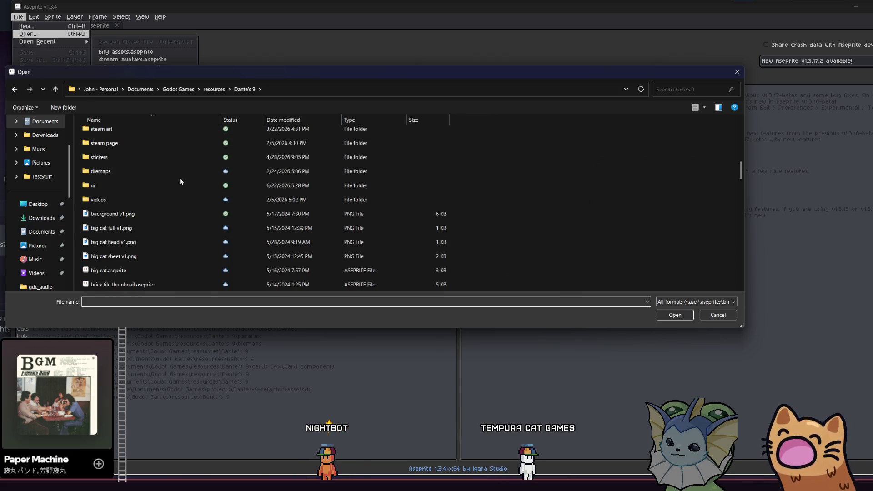
double_click(150, 197)
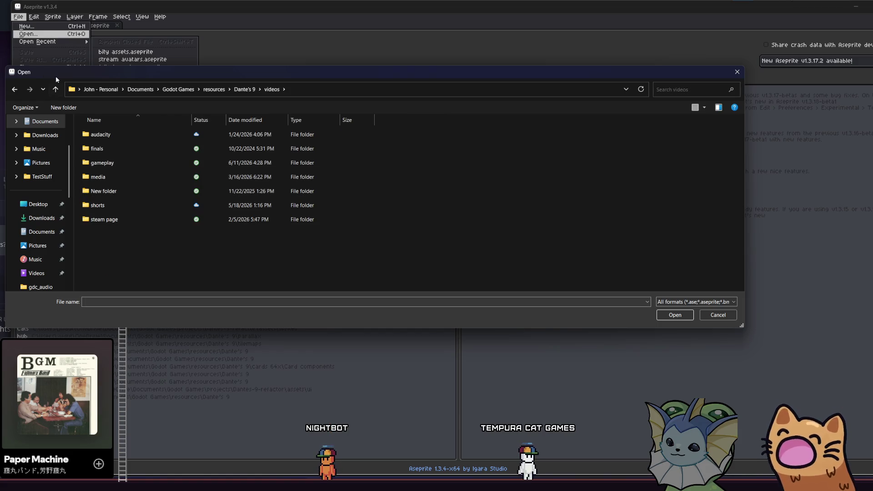
click(55, 89)
scroll(163, 203, down, 10)
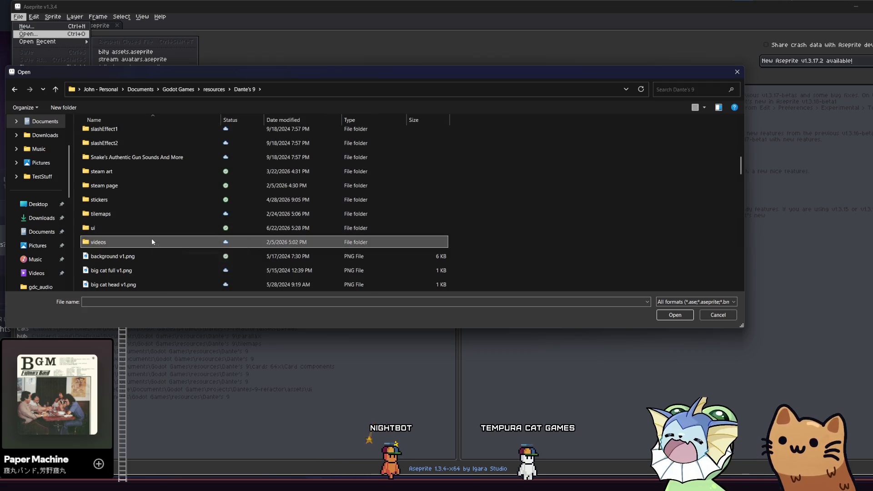
double_click(152, 227)
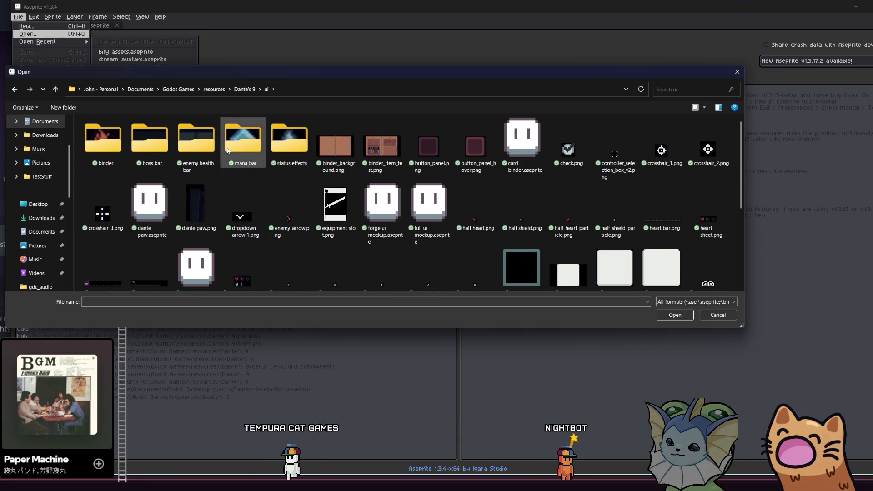
scroll(229, 150, down, 1)
scroll(228, 150, up, 1)
scroll(228, 150, down, 1)
scroll(228, 150, down, 3)
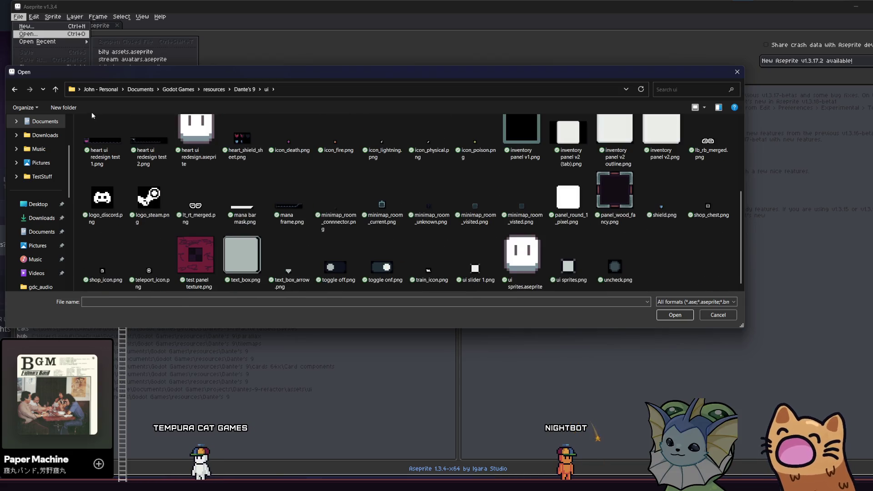
Look through the videos and particles folders, then cancel without opening any file
key(alt+Up)
scroll(176, 199, down, 1)
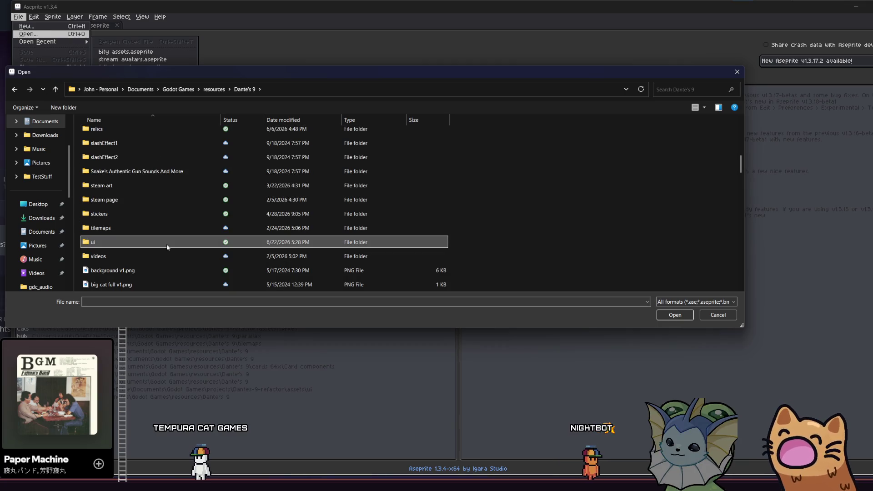
scroll(153, 223, up, 4)
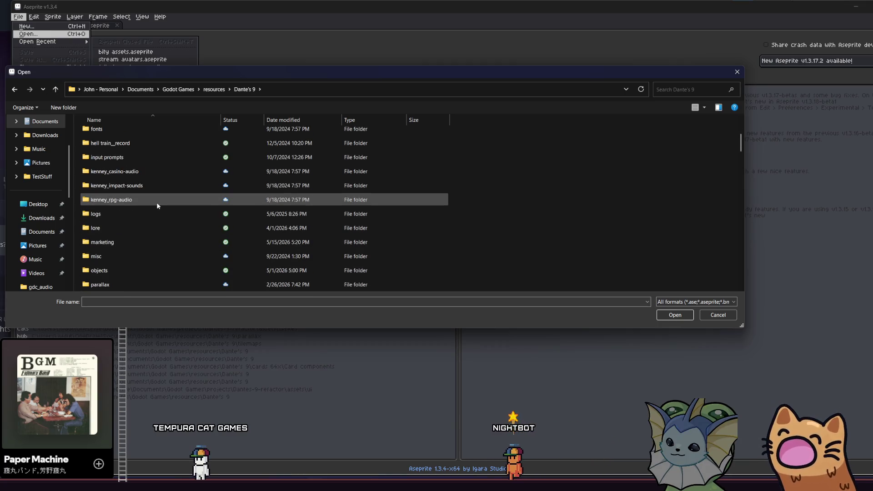
scroll(157, 206, down, 4)
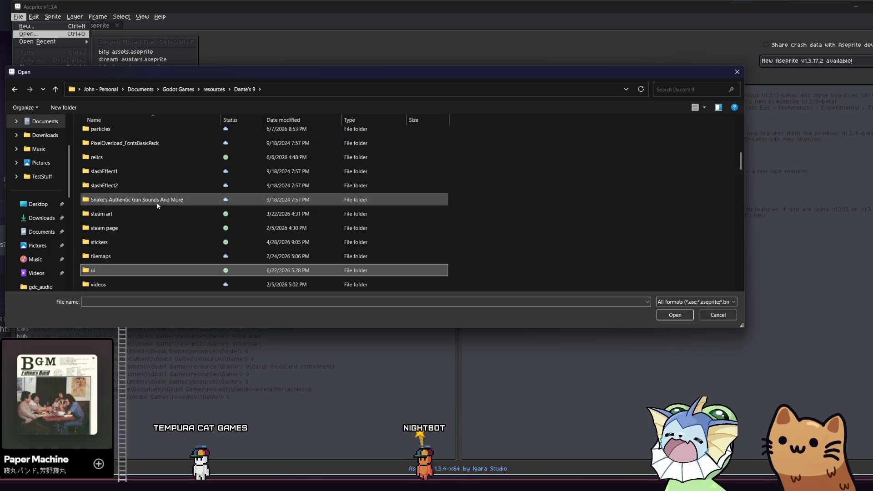
double_click(158, 241)
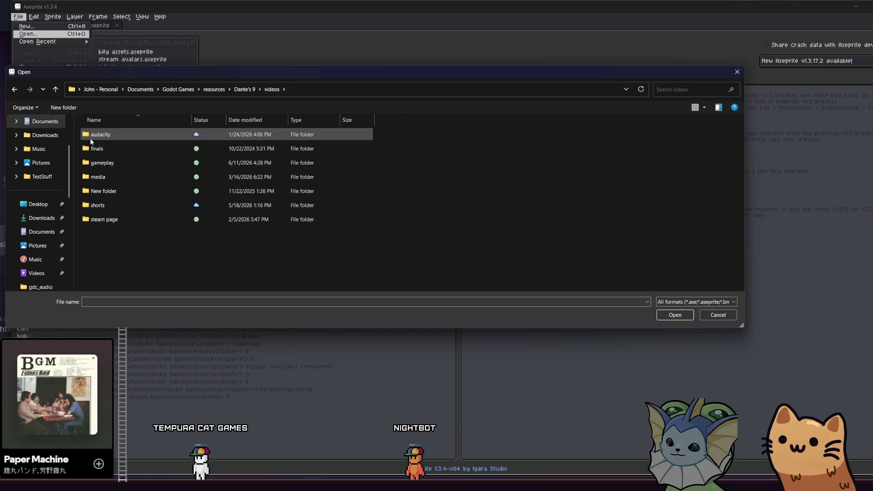
click(55, 90)
scroll(154, 200, up, 3)
scroll(154, 203, down, 5)
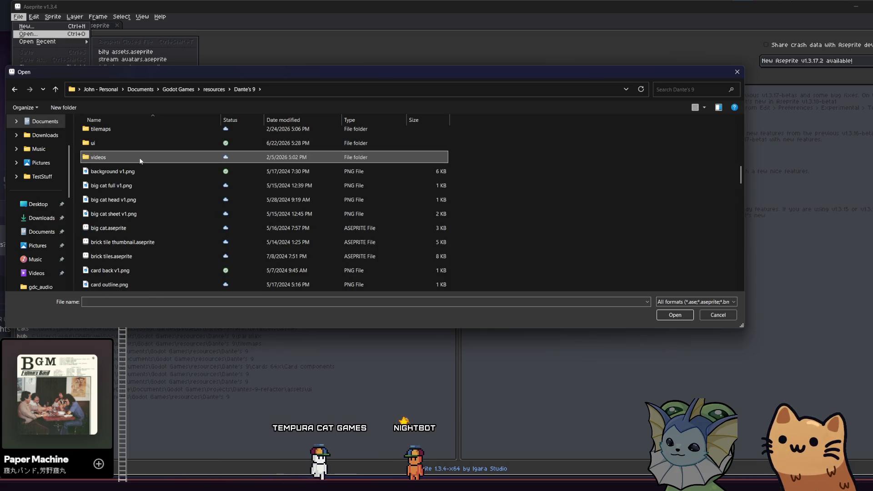
scroll(139, 159, up, 4)
scroll(139, 160, up, 1)
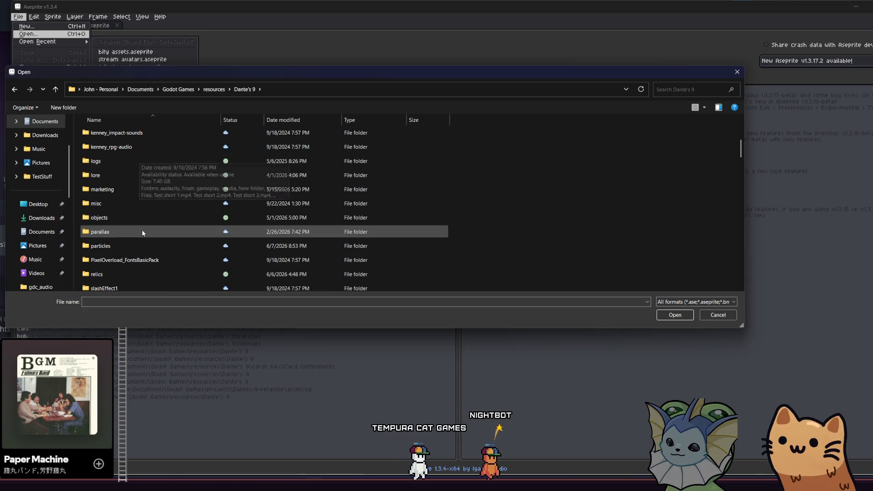
double_click(142, 248)
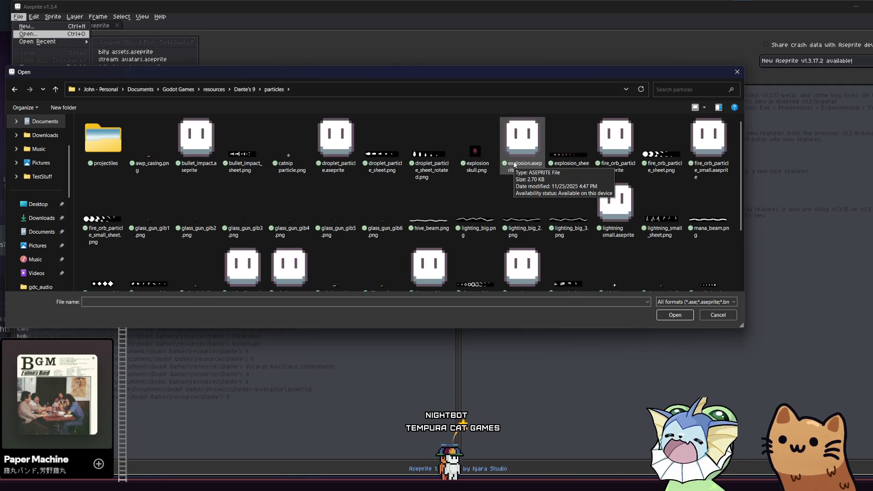
click(714, 316)
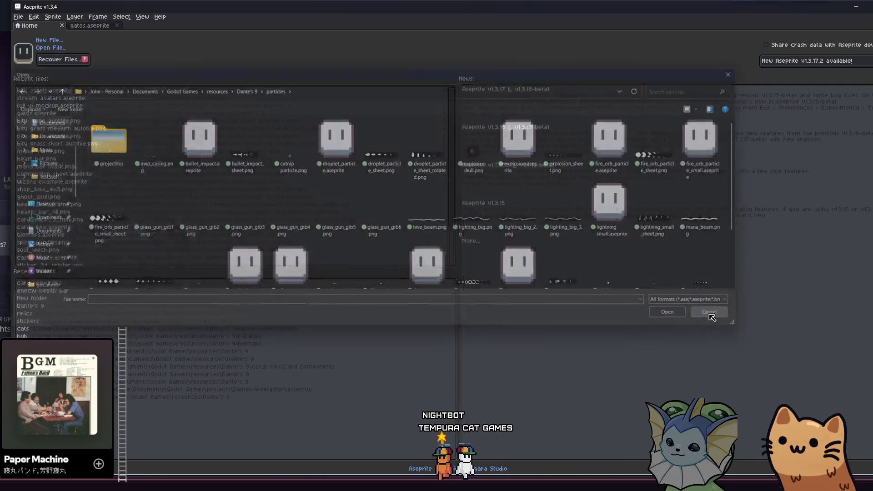
Create a 32 × 32 px transparent-background sprite and pan to its canvas
click(50, 40)
text(32)
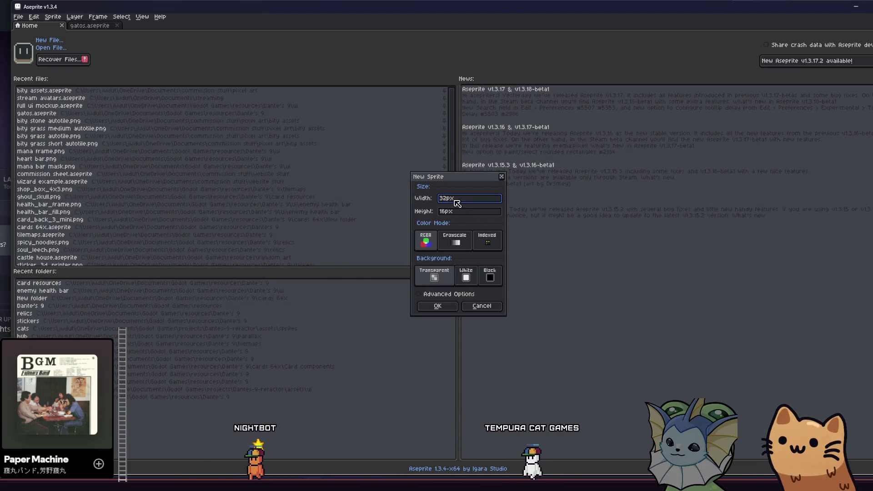
double_click(459, 211)
text(32)
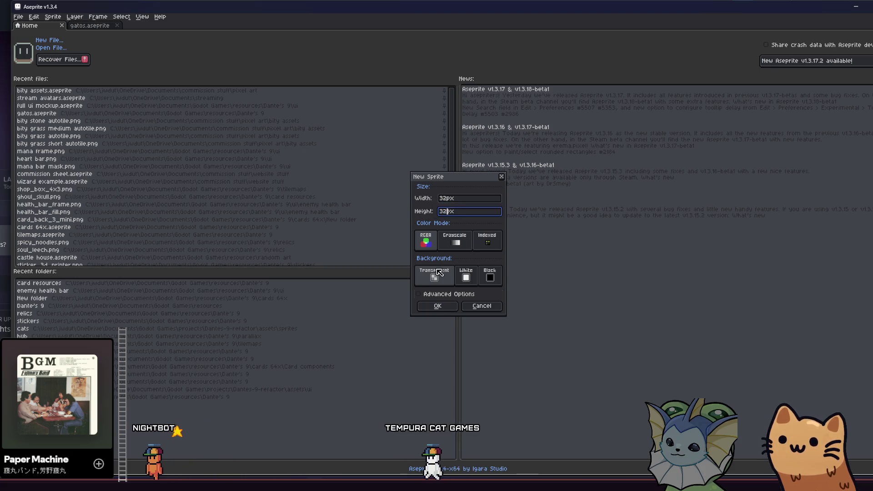
click(434, 307)
scroll(449, 217, up, 5)
drag(450, 216, 444, 259)
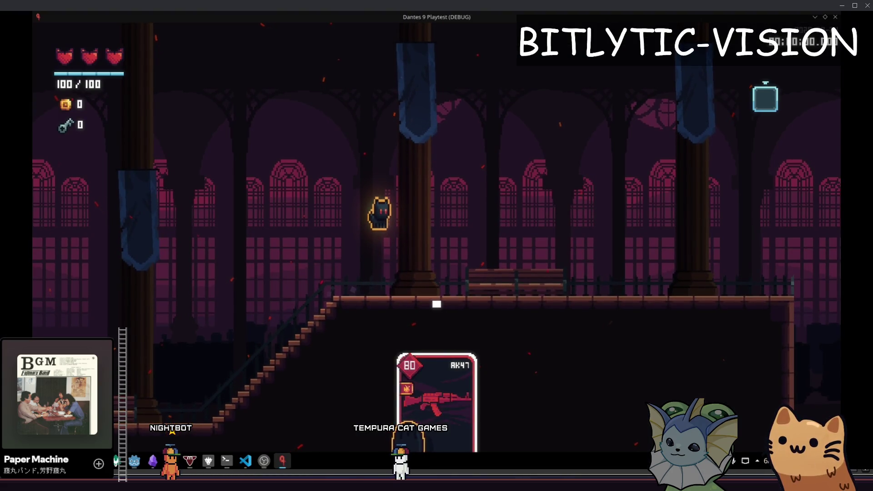
End the playtest and select TimeSlowBarContainer in the hand scene's 2D view
key(d)
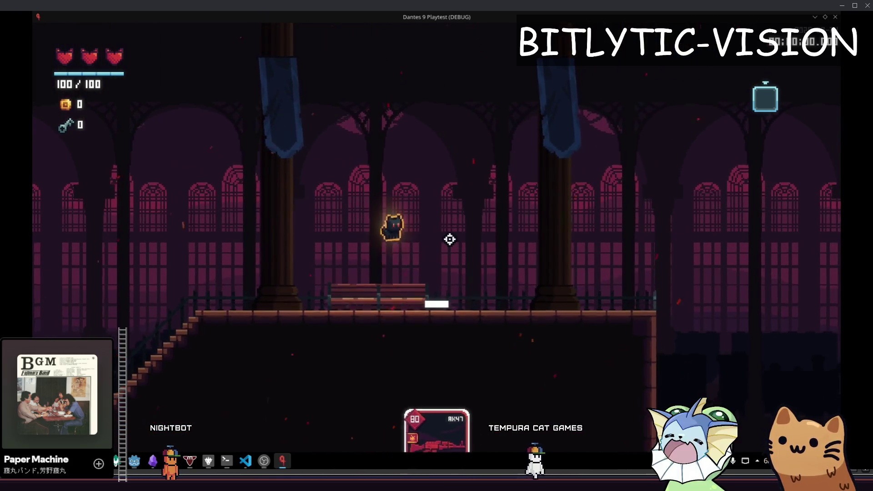
key(F8)
key(F5)
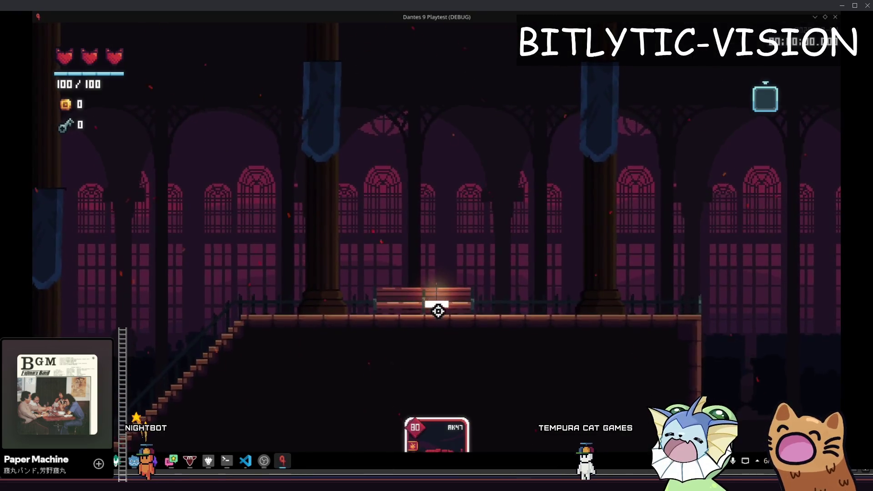
key(F8)
key(ctrl+F1)
scroll(432, 179, down, 5)
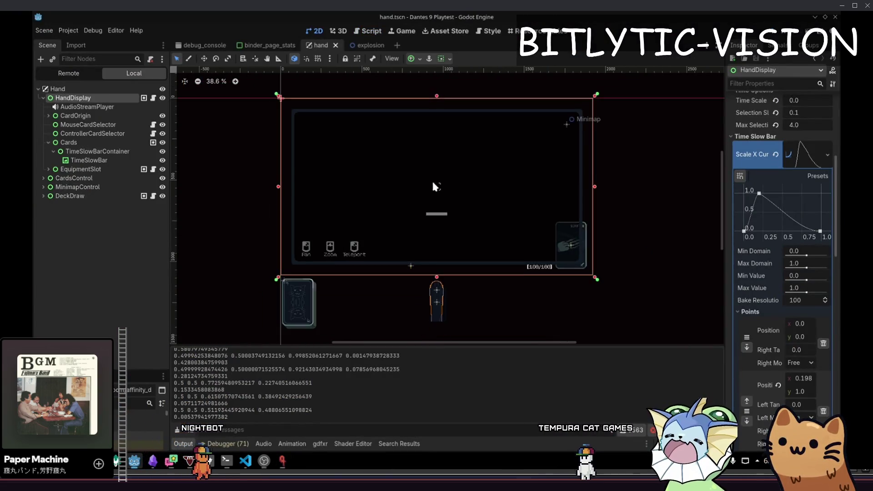
click(107, 160)
click(109, 151)
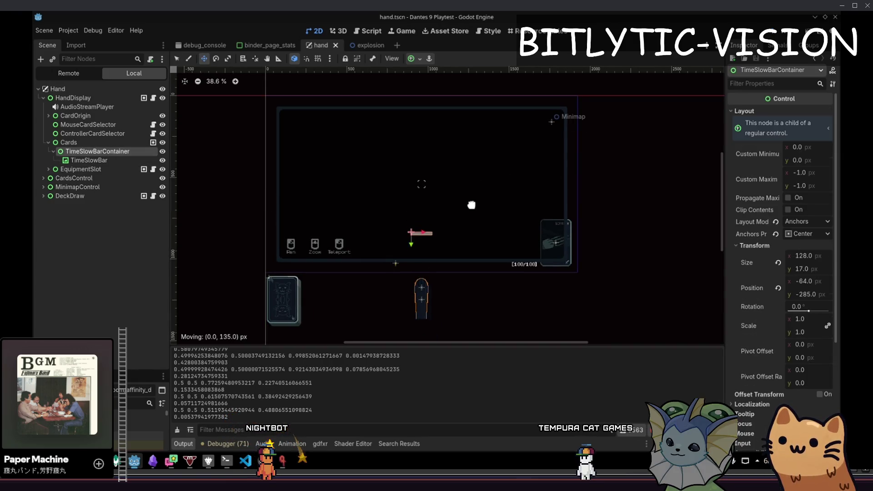
Playtest repeatedly to check the bar now sits above the card at y −313, then frame it
key(F5)
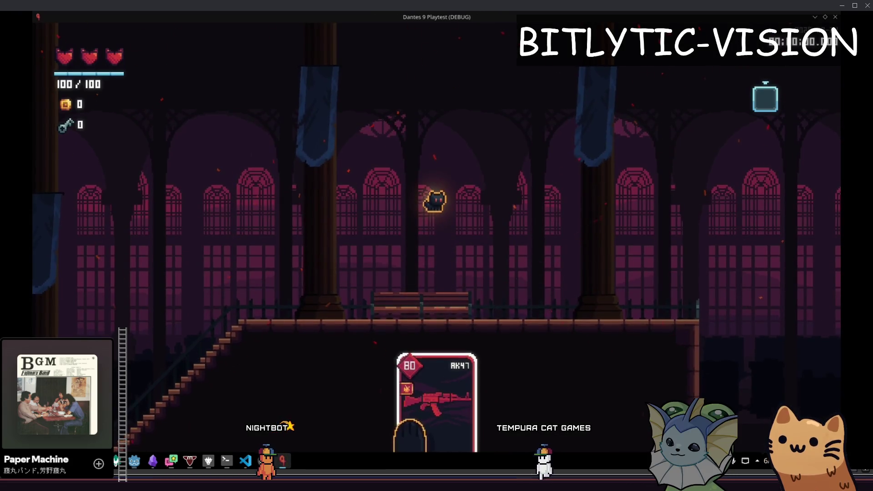
key(F8)
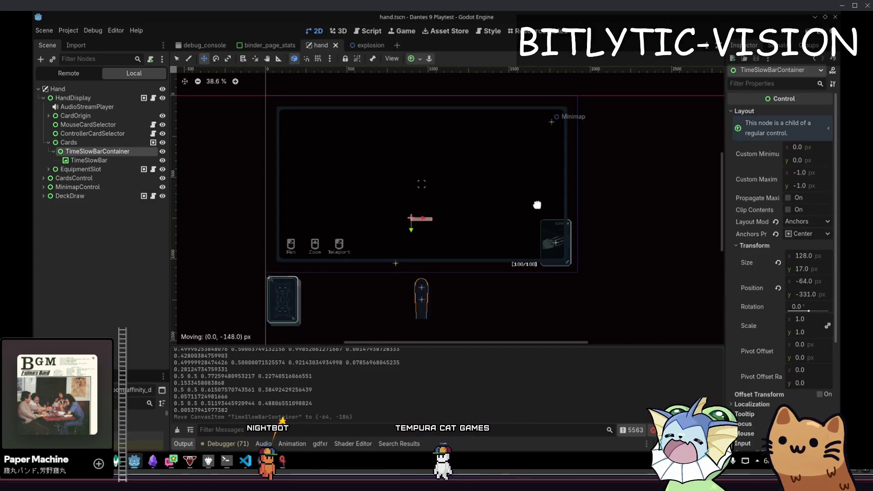
key(F5)
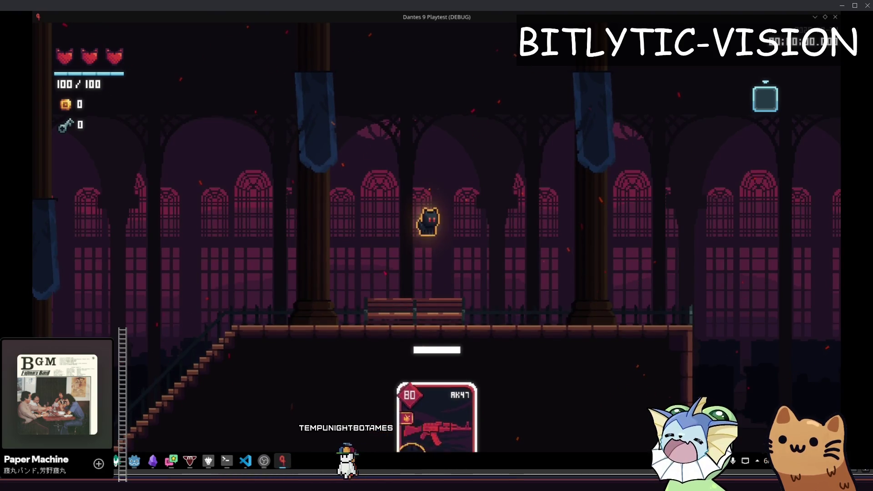
key(F8)
key(F5)
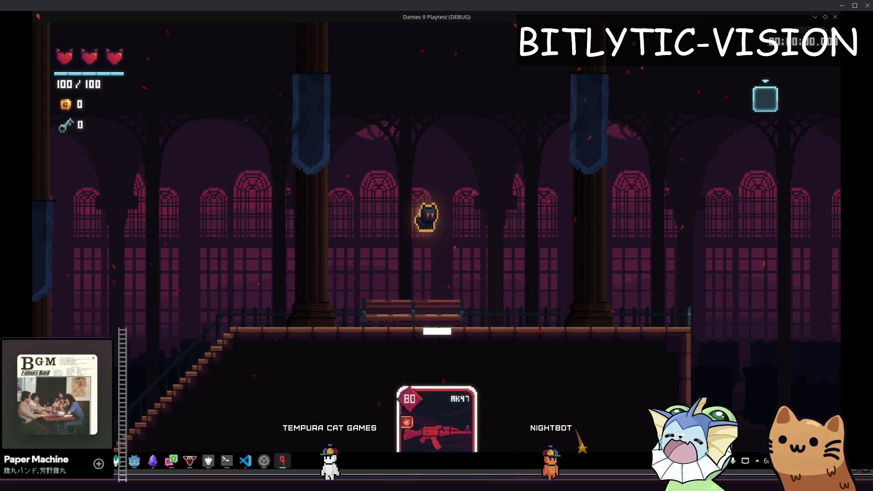
key(F8)
key(f)
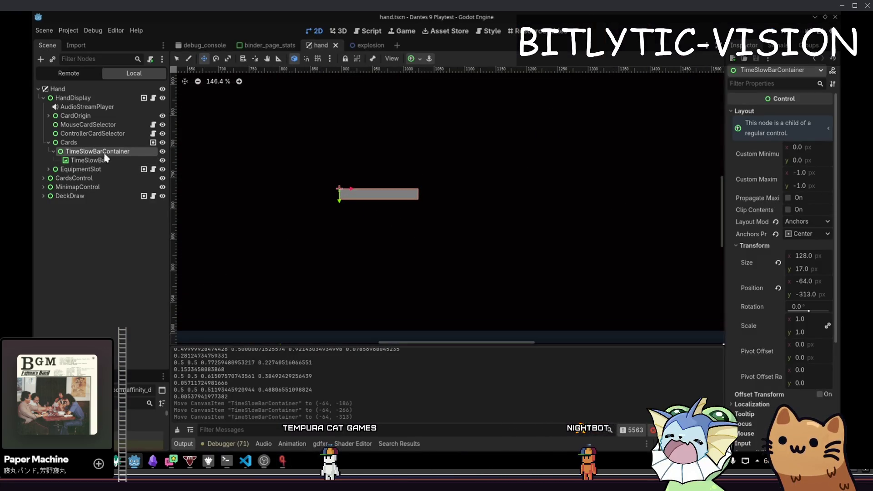
Stretch the time-slow bar to 444 px wide and check it in-game
drag(422, 199, 520, 195)
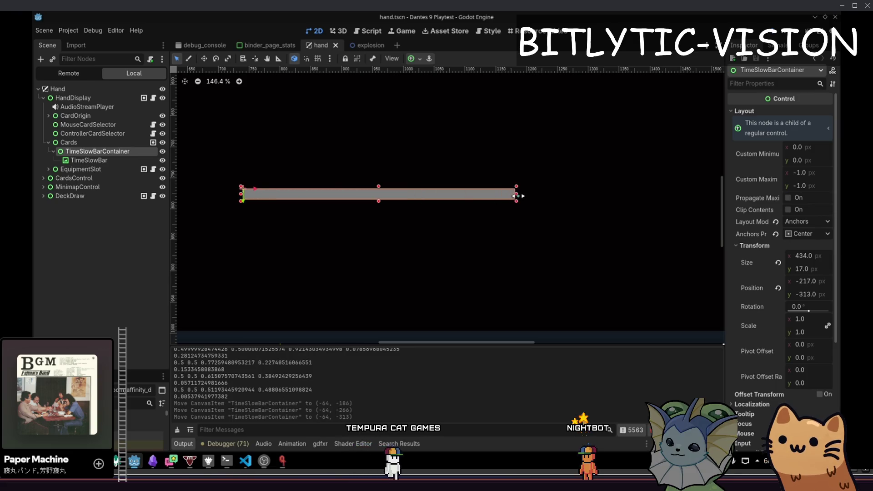
key(F5)
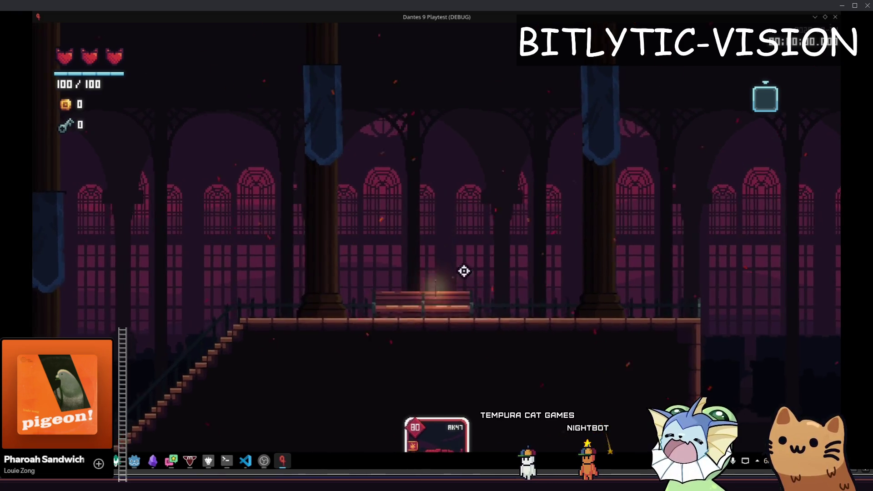
key(F8)
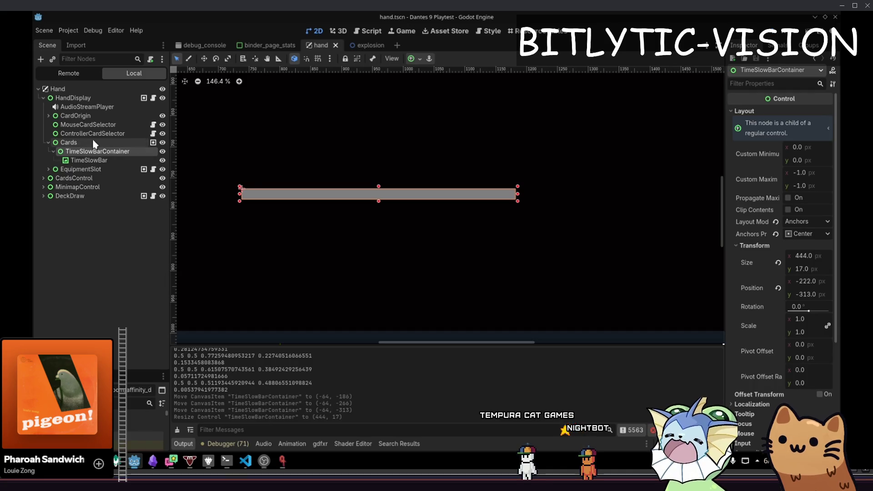
Add a point to HandDisplay's Time Slow Bar Scale X curve and playtest it
click(73, 97)
drag(759, 193, 785, 207)
key(F5)
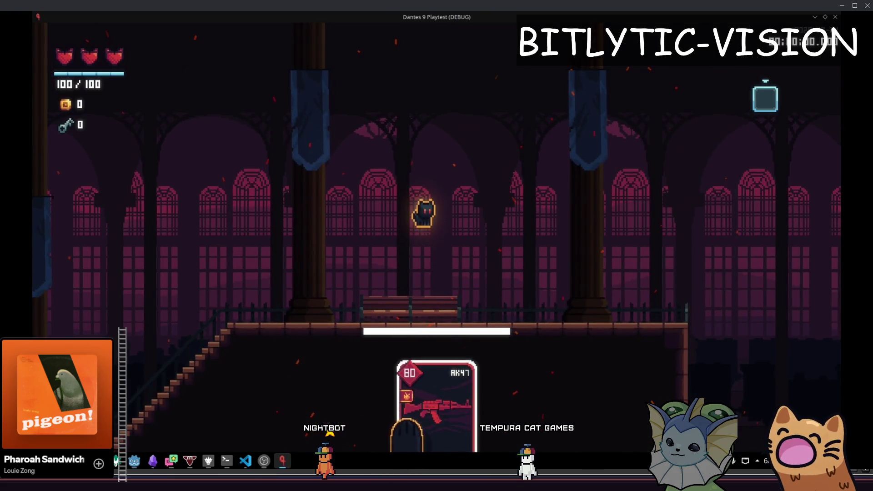
key(F8)
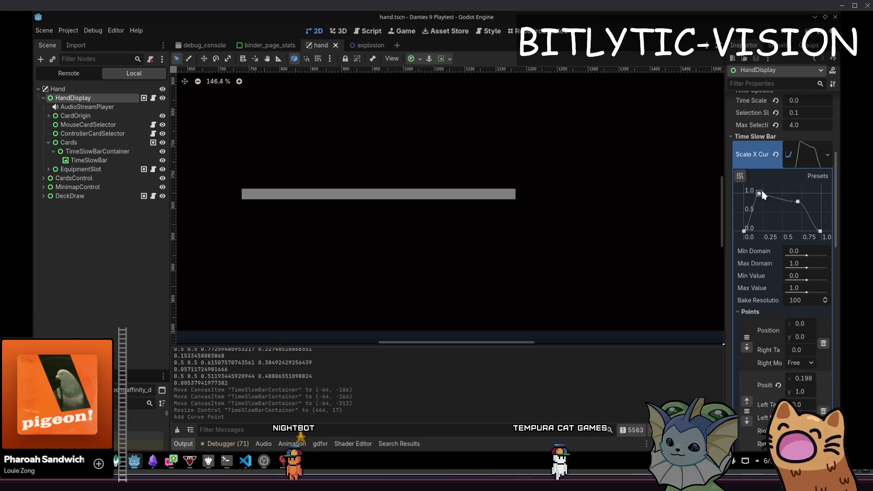
Test the curve with a dash in-game, then keep the Scale X peak at 0.101 and collapse the editor
key(F5)
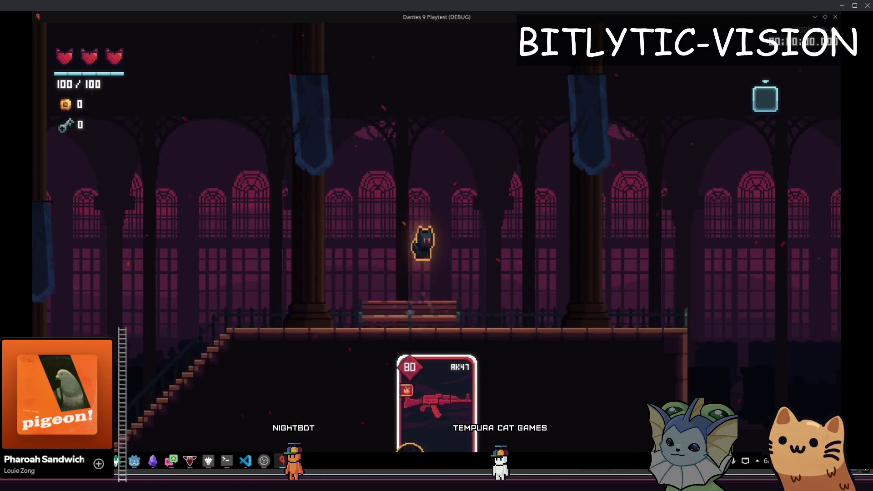
click(584, 185)
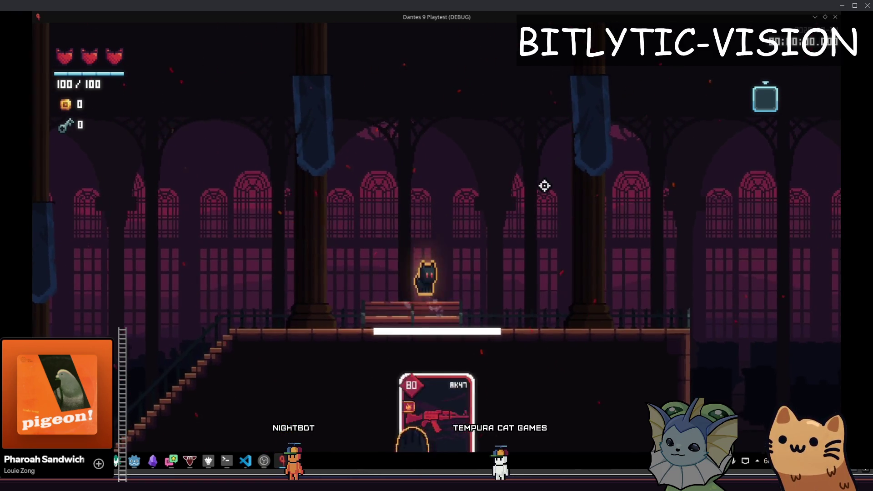
key(F8)
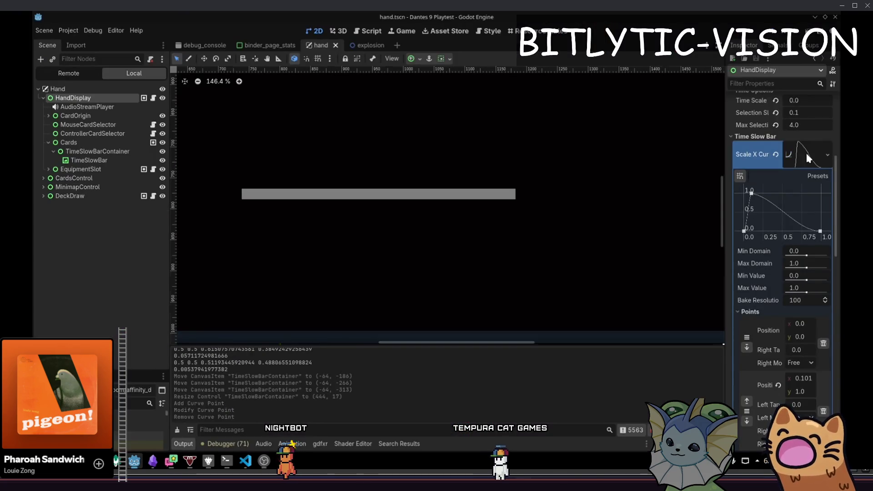
click(807, 155)
scroll(800, 244, up, 4)
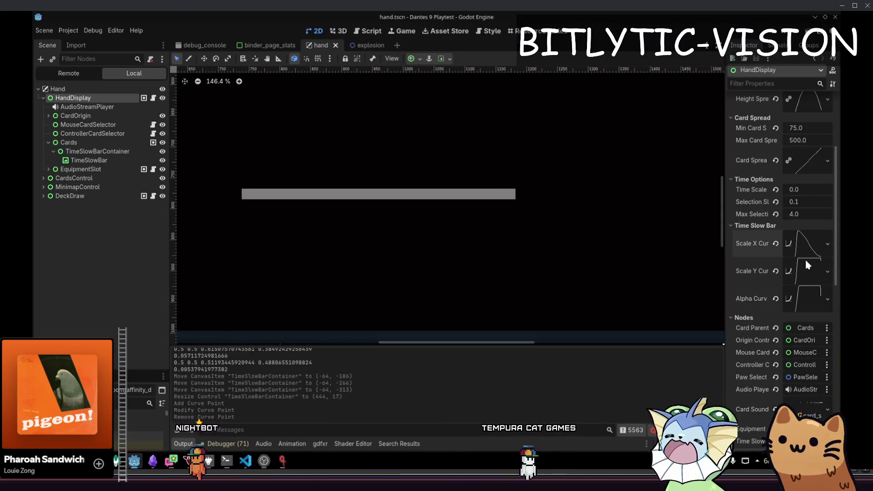
scroll(804, 257, up, 3)
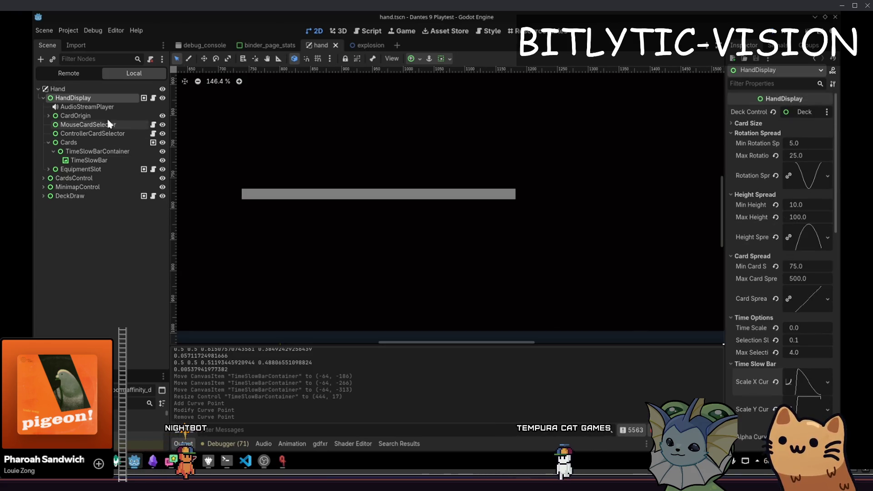
Thin TimeSlowBarContainer to 444 × 3 px at y −306, test it in-game, and open hand_display.gd
click(99, 151)
click(99, 161)
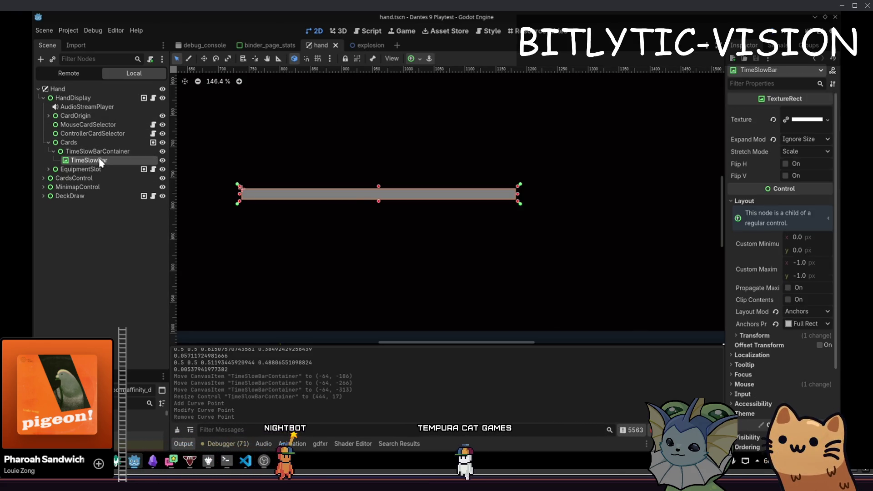
key(Up)
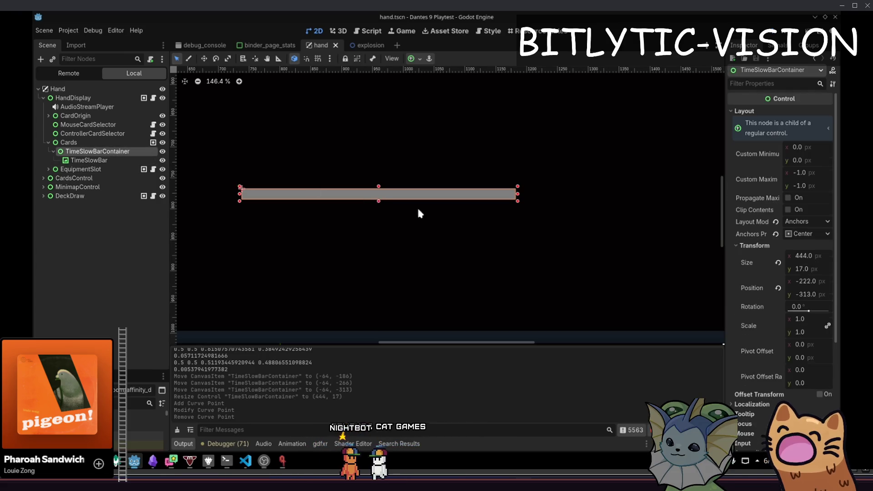
key(F5)
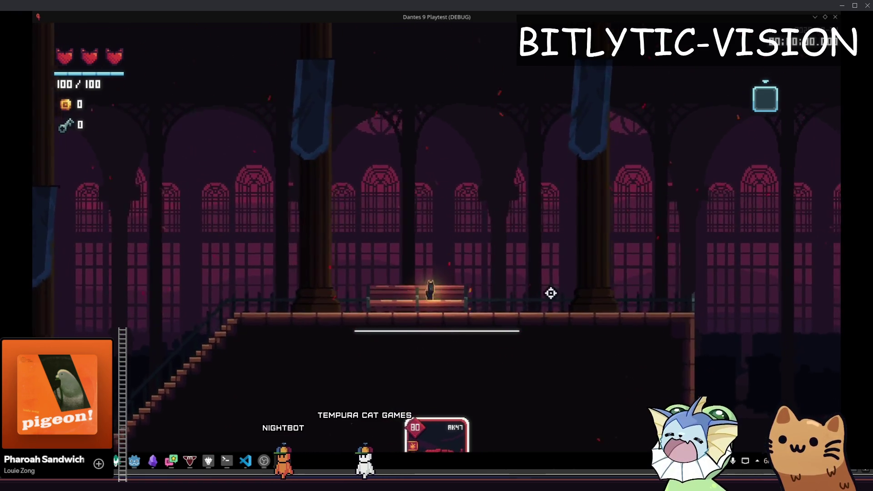
key(alt+Tab)
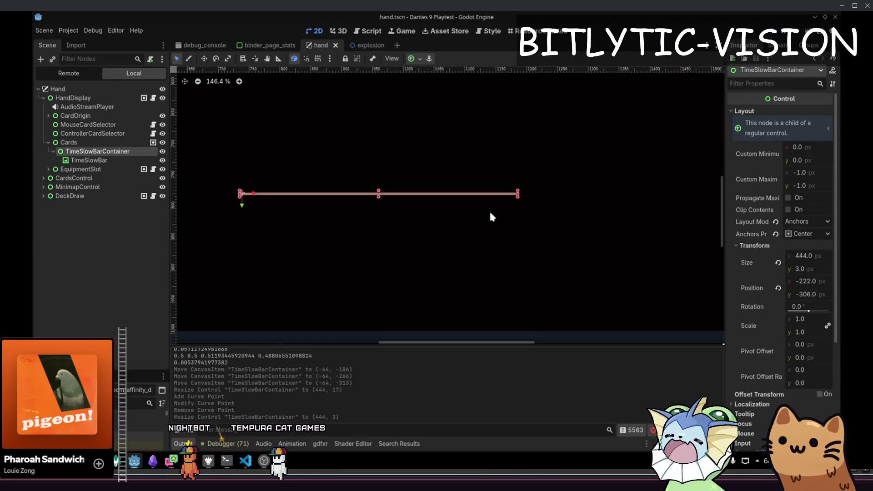
key(ctrl+F3)
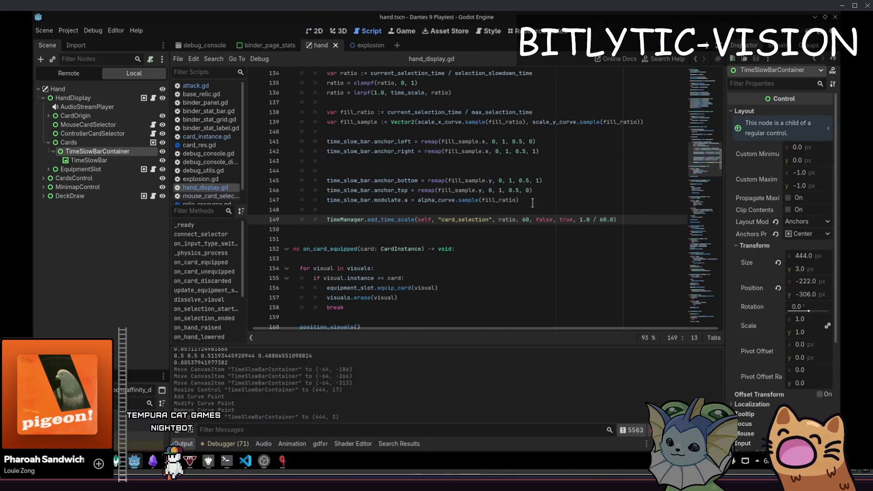
Place the cursor on line 144 of hand_display.gd, then return to Sprite-0001 in Aseprite
click(556, 169)
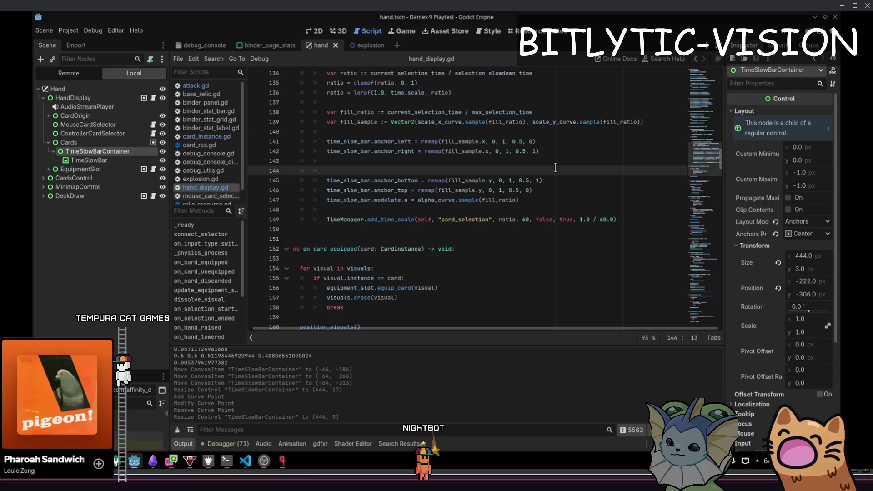
key(alt+Tab)
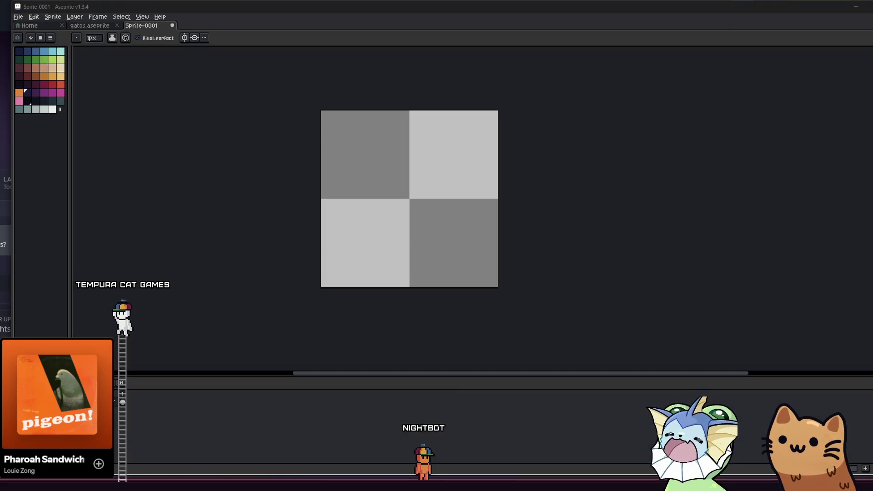
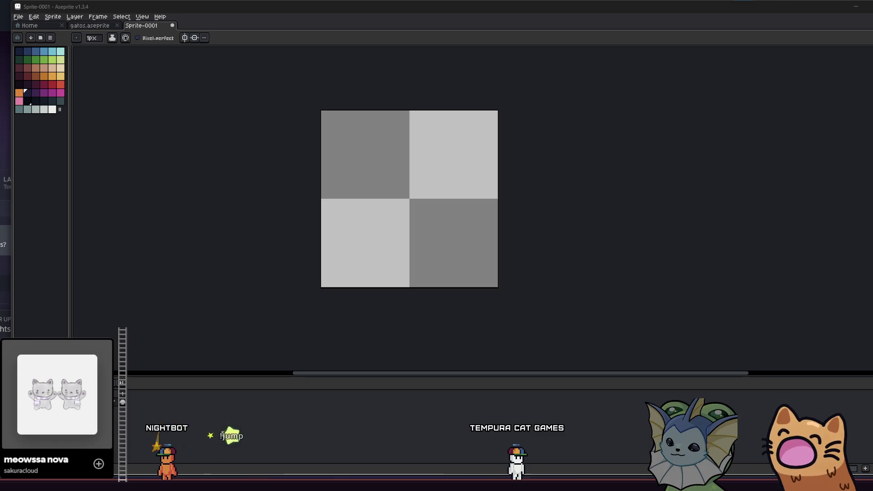
Add dark navy pixels to the star's centre, undoing a stray pixel above it
scroll(425, 206, down, 1)
scroll(403, 222, up, 2)
scroll(407, 222, down, 2)
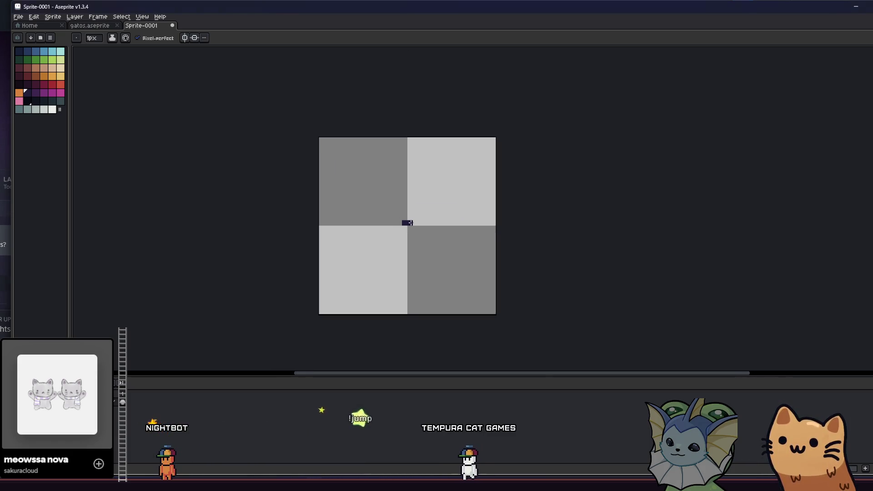
drag(407, 224, 402, 236)
scroll(407, 228, up, 2)
click(397, 204)
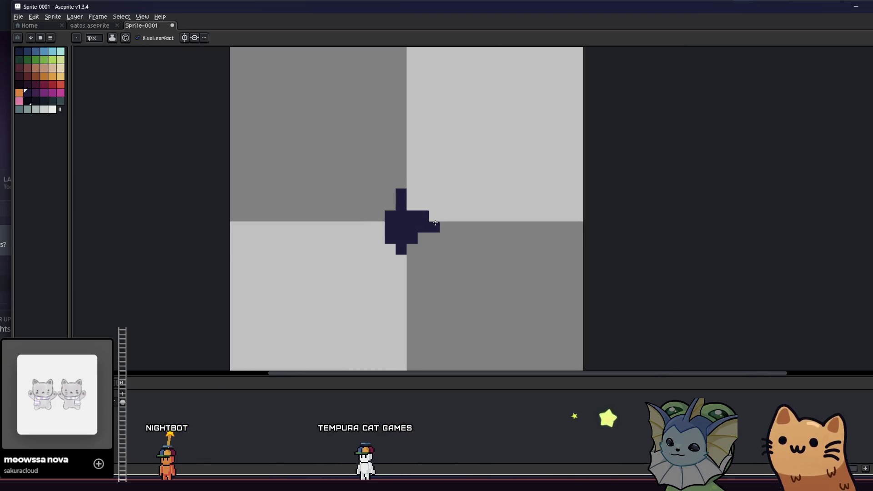
key(ctrl+z)
Fill in the navy star's upper row and erase the lone pixel at its upper left
mouse_move(306, 239)
mouse_down()
mouse_move(329, 273)
mouse_move(423, 250)
mouse_move(402, 249)
mouse_up()
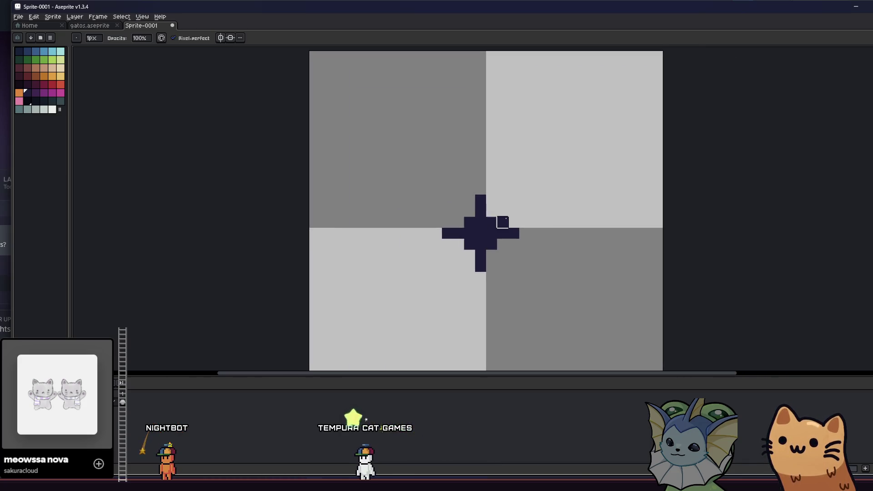
drag(503, 222, 460, 217)
click(459, 215)
scroll(459, 216, down, 3)
key(b)
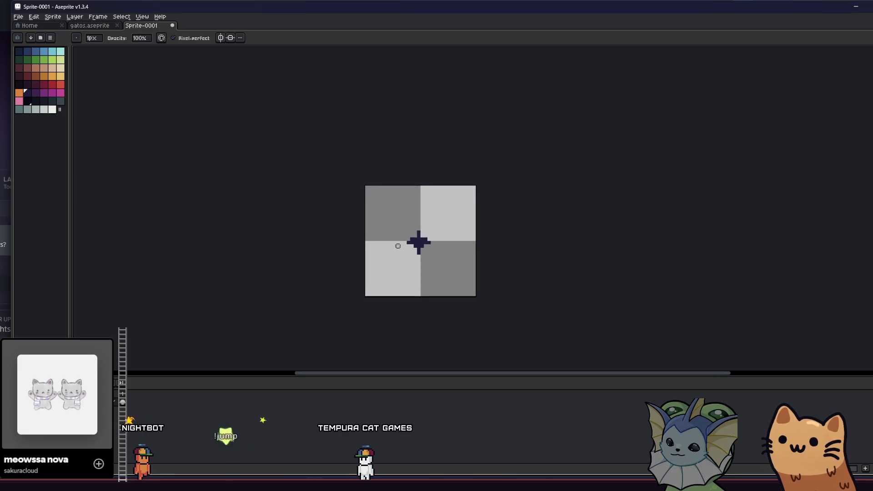
scroll(412, 237, up, 3)
scroll(412, 237, down, 3)
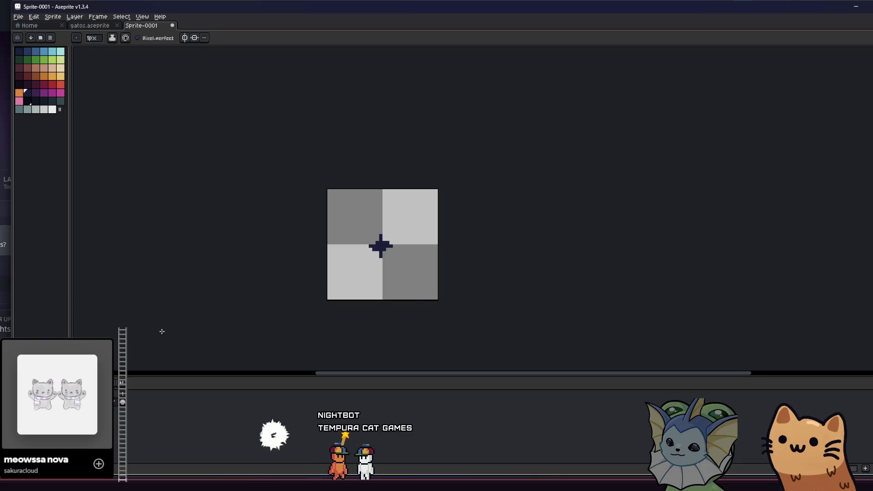
scroll(162, 331, up, 2)
Add a second animation frame and choose white as the drawing colour
right_click(126, 400)
click(153, 409)
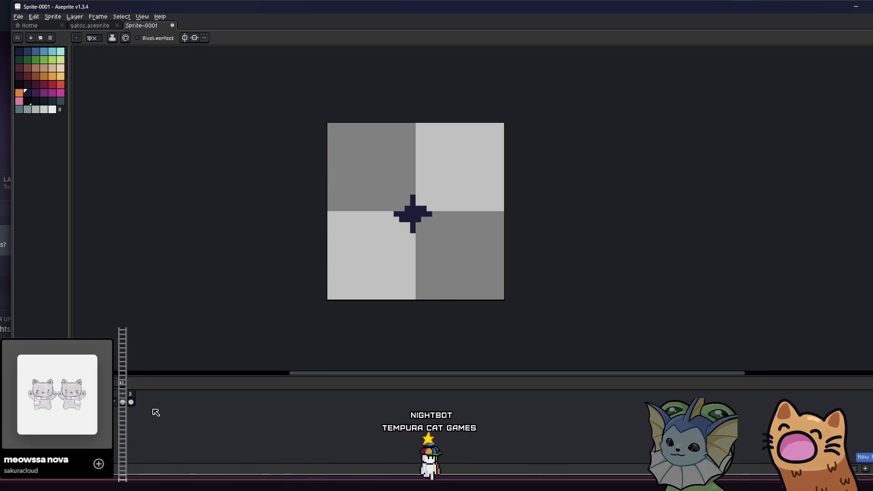
scroll(382, 236, down, 1)
scroll(382, 236, up, 3)
click(51, 110)
scroll(260, 214, down, 1)
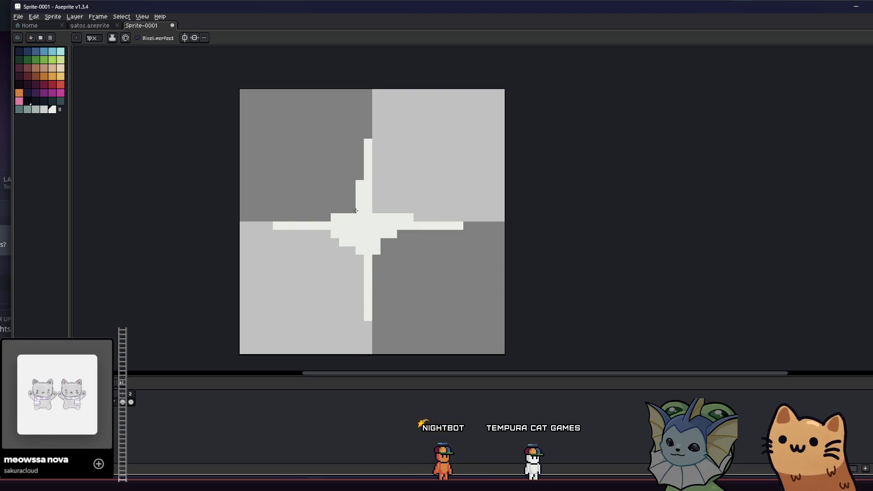
Draw a long-armed white four-pointed star on frame 2, cleaning its edges with the Eraser
scroll(374, 285, up, 1)
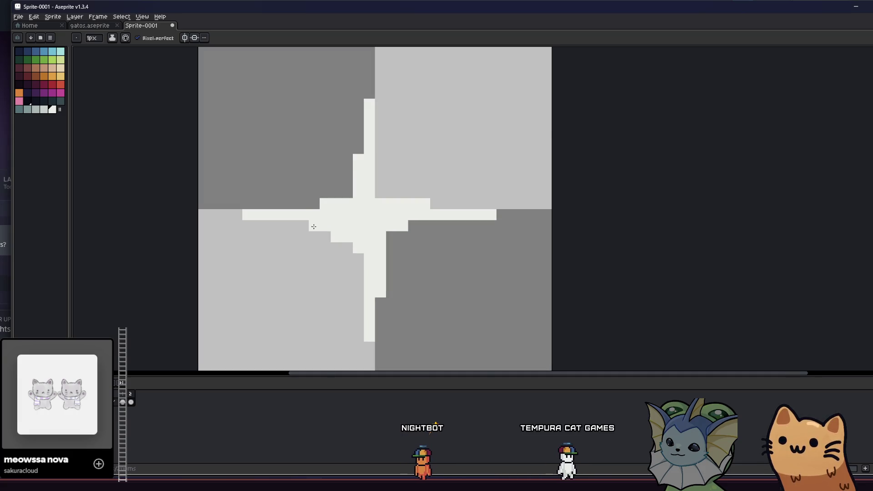
scroll(312, 225, down, 3)
key(e)
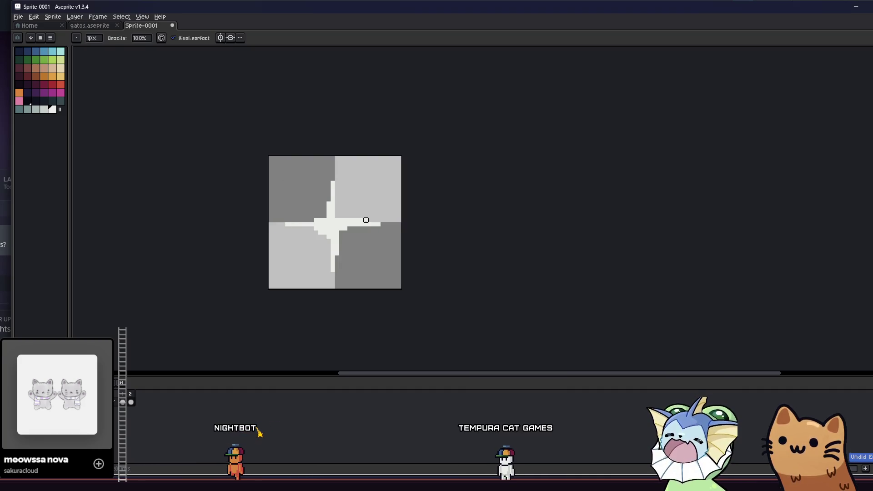
drag(273, 229, 278, 244)
key(b)
scroll(318, 252, up, 3)
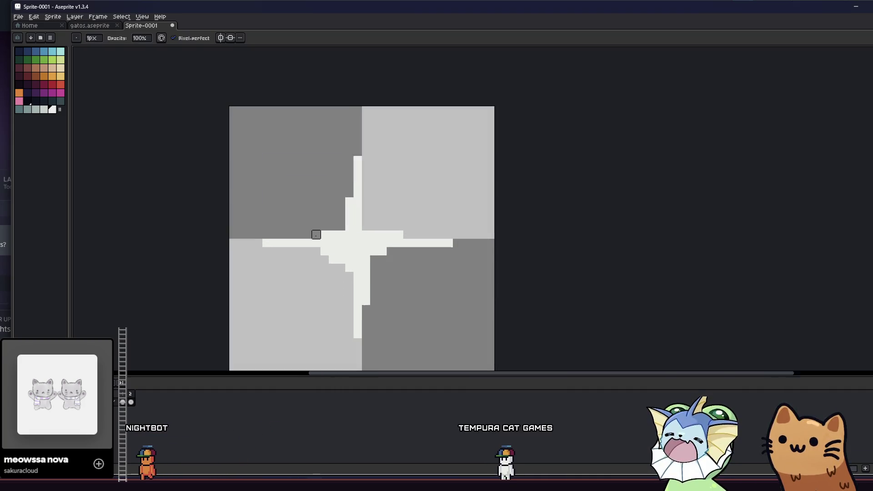
scroll(285, 253, down, 5)
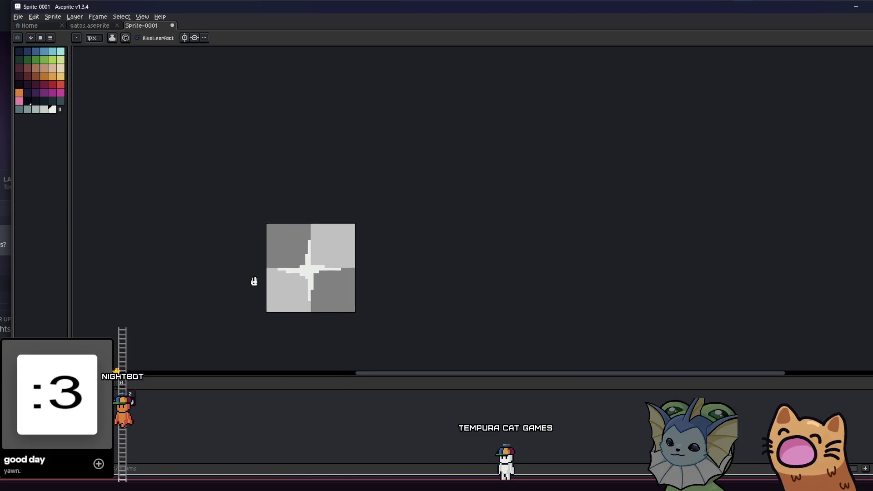
scroll(329, 260, up, 1)
drag(329, 260, 275, 253)
scroll(308, 260, up, 1)
scroll(302, 240, up, 1)
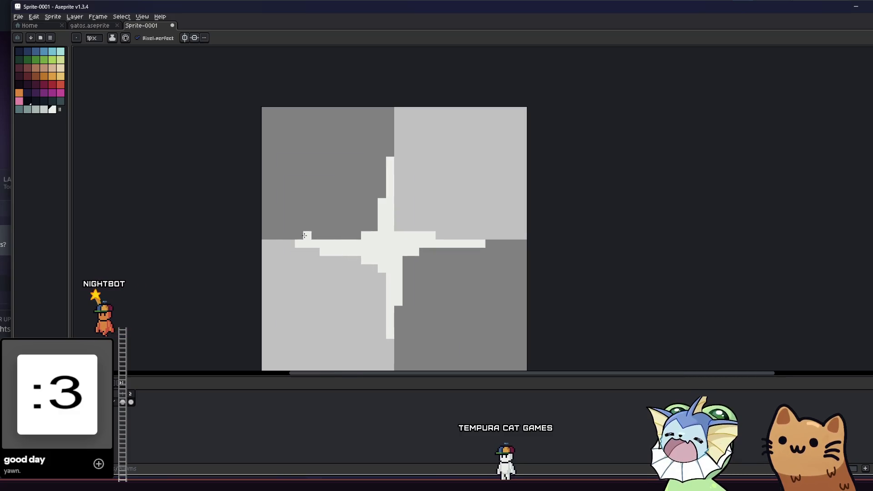
scroll(308, 243, down, 2)
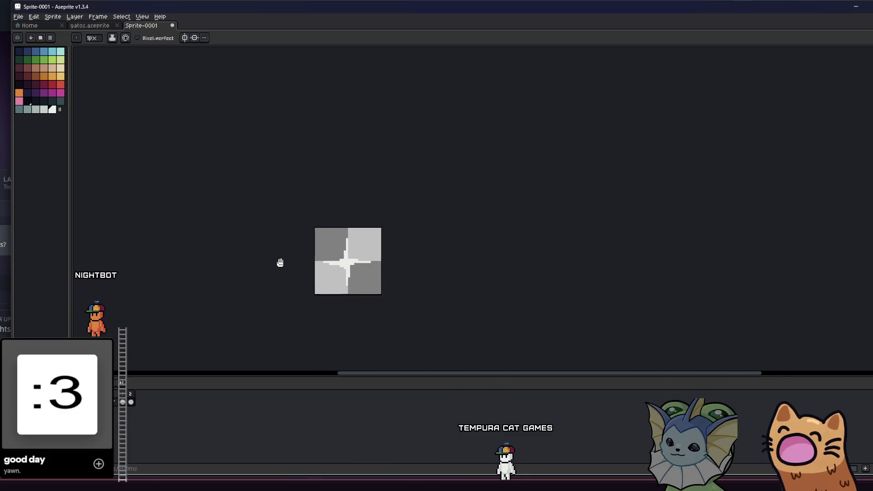
scroll(287, 271, down, 1)
scroll(286, 271, up, 2)
drag(286, 271, 270, 269)
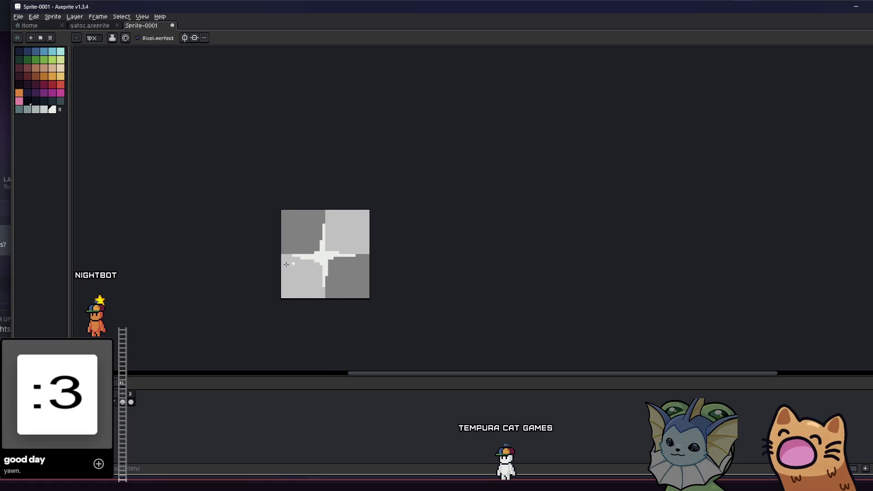
scroll(301, 259, up, 1)
scroll(342, 258, up, 1)
scroll(293, 283, down, 2)
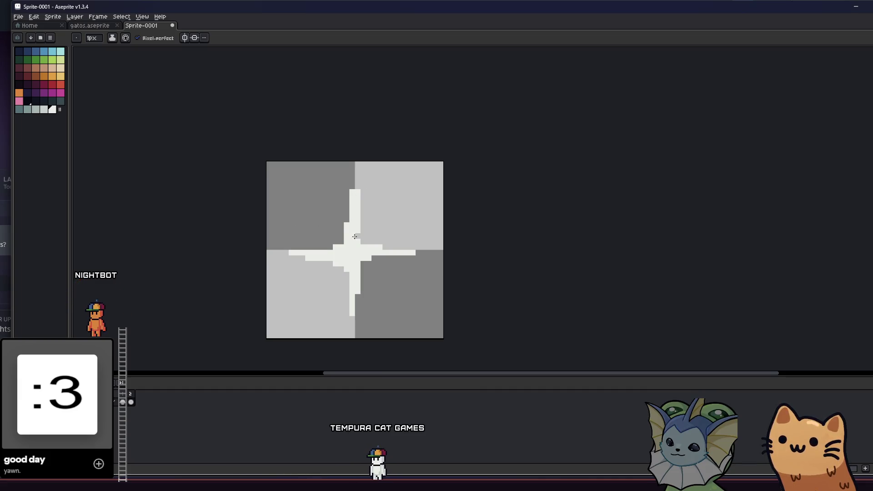
key(e)
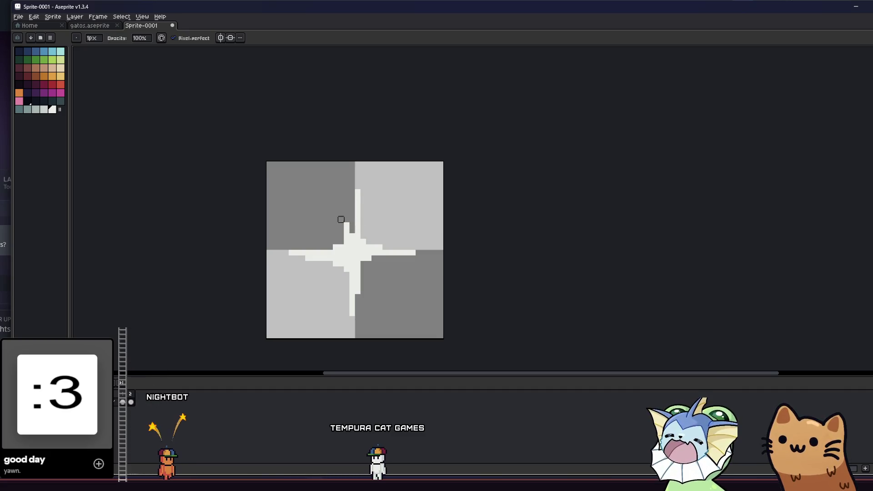
Trim stray white pixels by the star's upper arm and erase part of its lower-left arm
drag(347, 230, 355, 233)
key(b)
key(e)
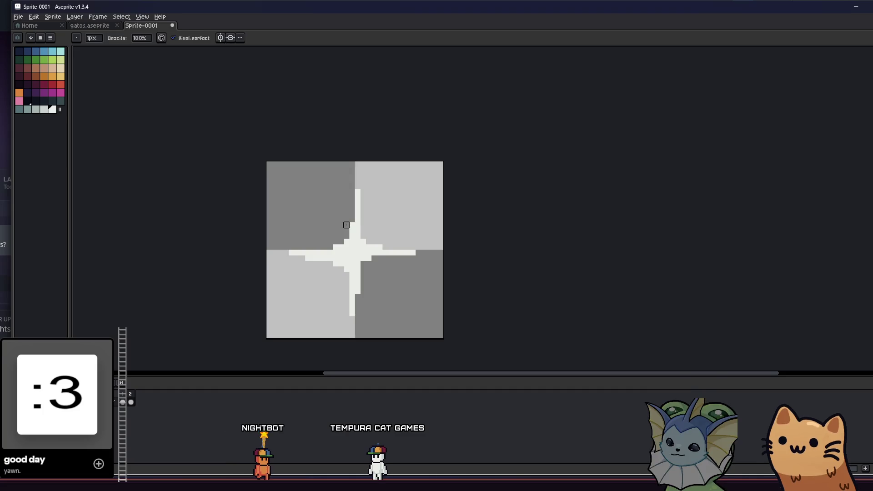
scroll(296, 253, up, 1)
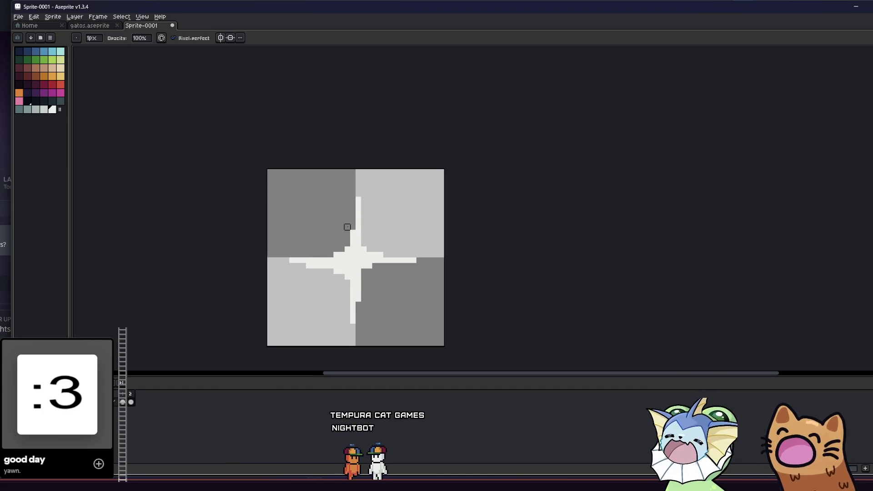
scroll(317, 267, down, 1)
scroll(319, 266, down, 1)
mouse_move(319, 265)
mouse_down()
mouse_move(302, 275)
mouse_move(306, 283)
mouse_up()
scroll(302, 275, up, 1)
scroll(306, 283, up, 3)
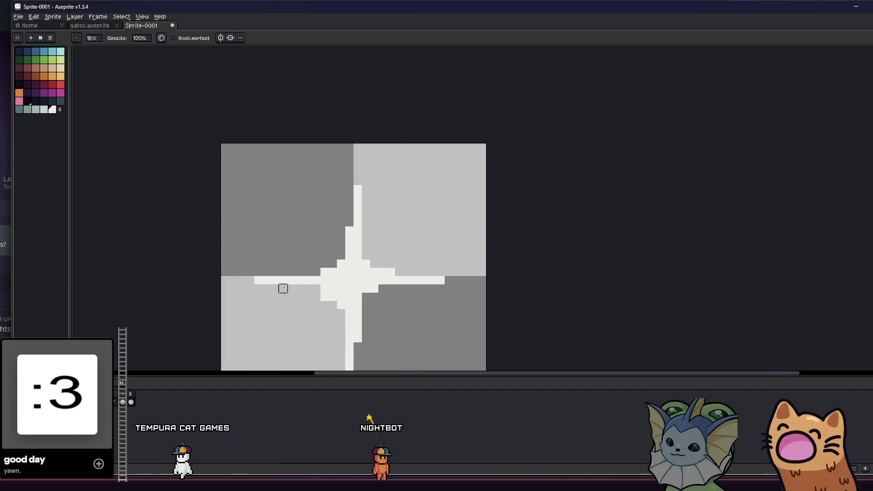
drag(284, 284, 271, 255)
key(e)
drag(271, 246, 292, 246)
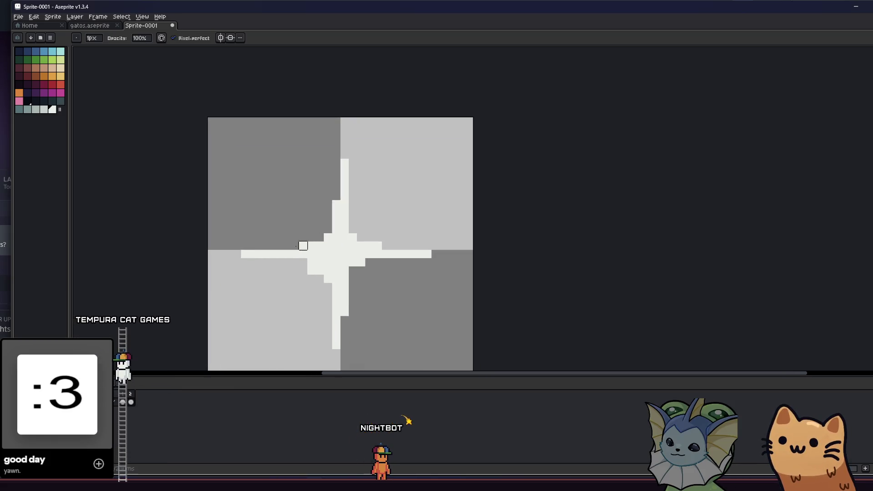
key(b)
key(e)
mouse_move(242, 253)
mouse_down()
mouse_move(286, 254)
mouse_move(296, 280)
mouse_up()
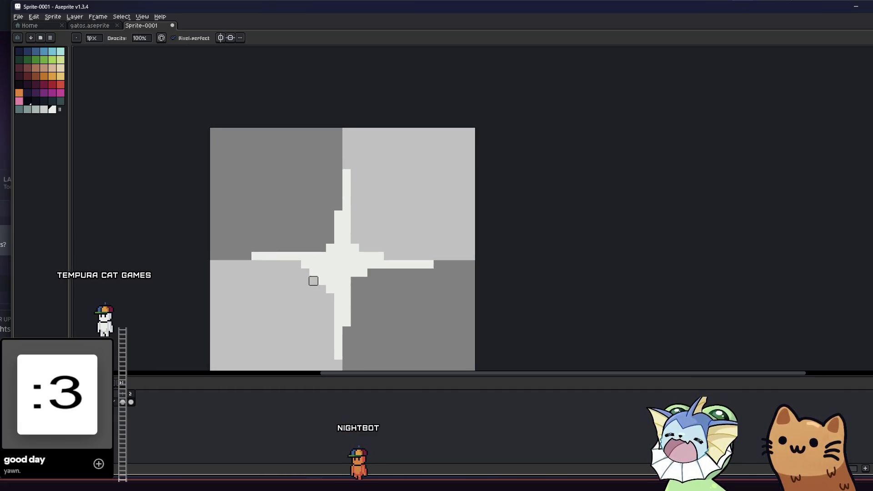
Add a white pixel beside the star's centre, inspect the star, and start saving the sprite
scroll(296, 280, down, 2)
scroll(286, 286, down, 1)
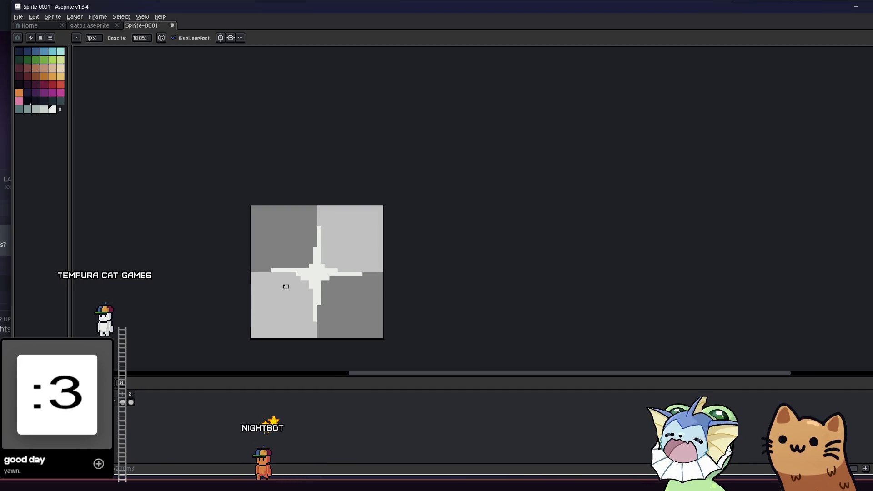
drag(271, 292, 343, 273)
scroll(370, 270, up, 3)
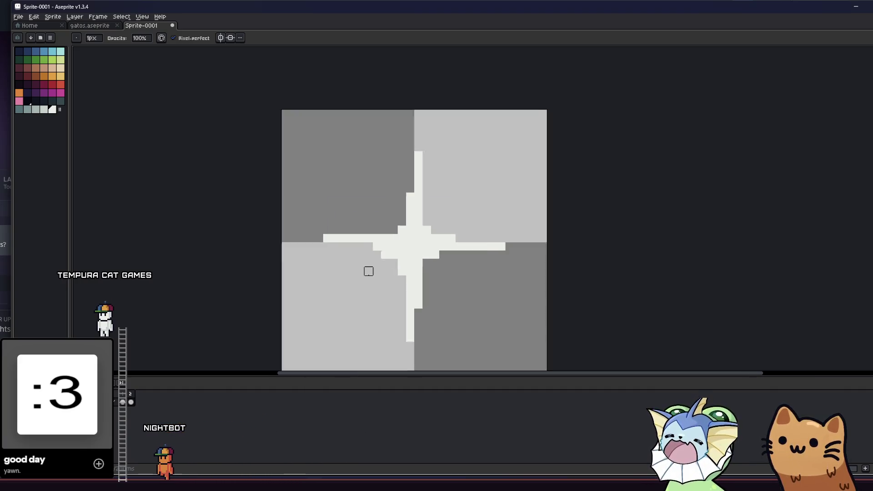
click(400, 215)
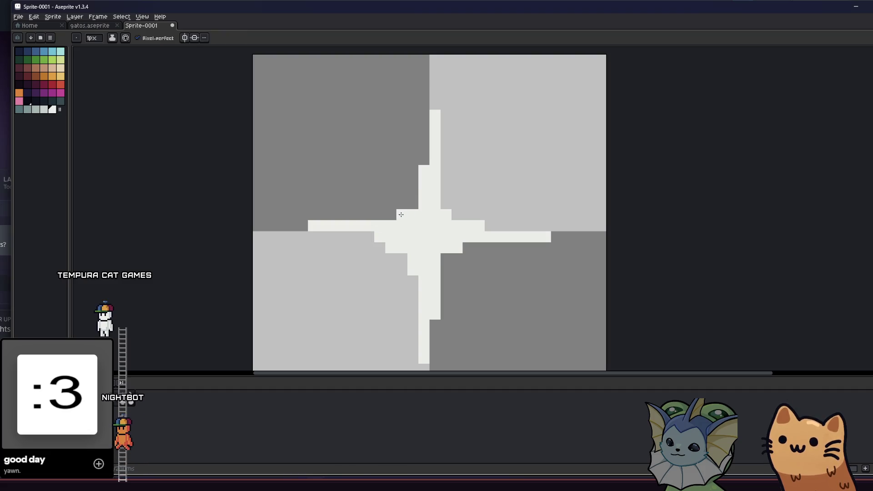
key(b)
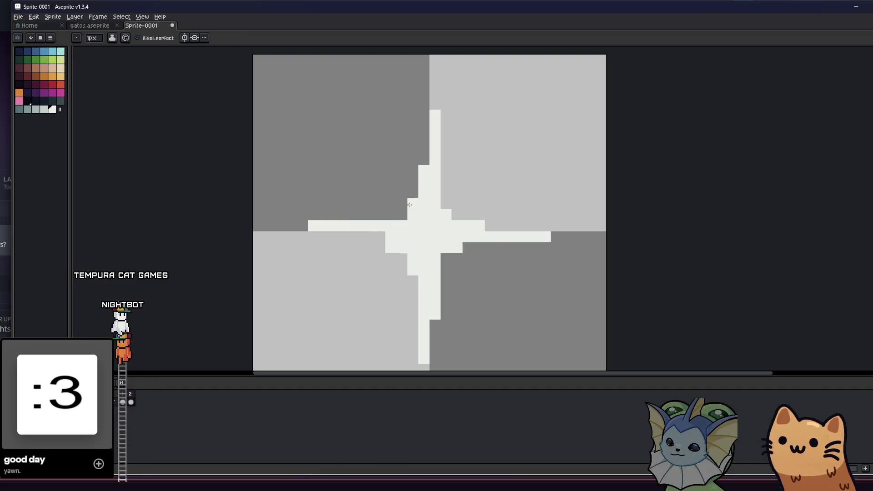
scroll(335, 239, down, 1)
drag(335, 239, 249, 259)
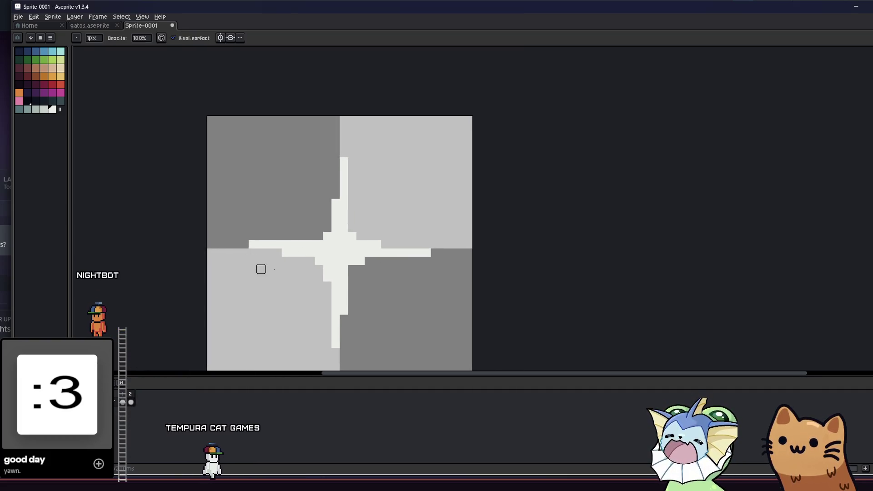
drag(278, 261, 297, 269)
scroll(395, 252, down, 2)
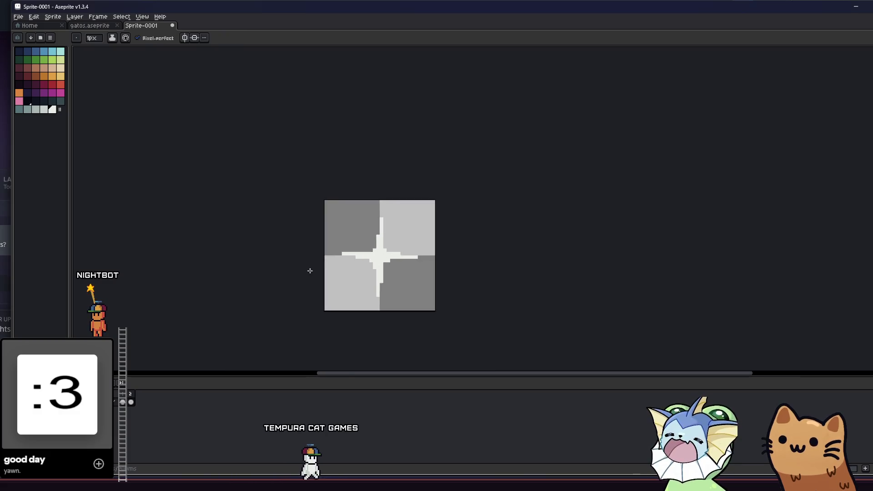
scroll(341, 266, up, 2)
scroll(348, 260, down, 3)
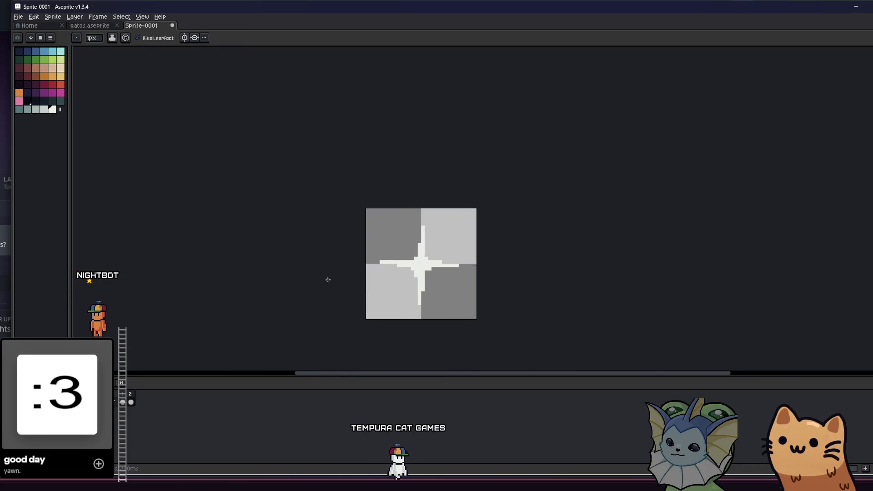
scroll(314, 272, down, 1)
scroll(381, 289, up, 2)
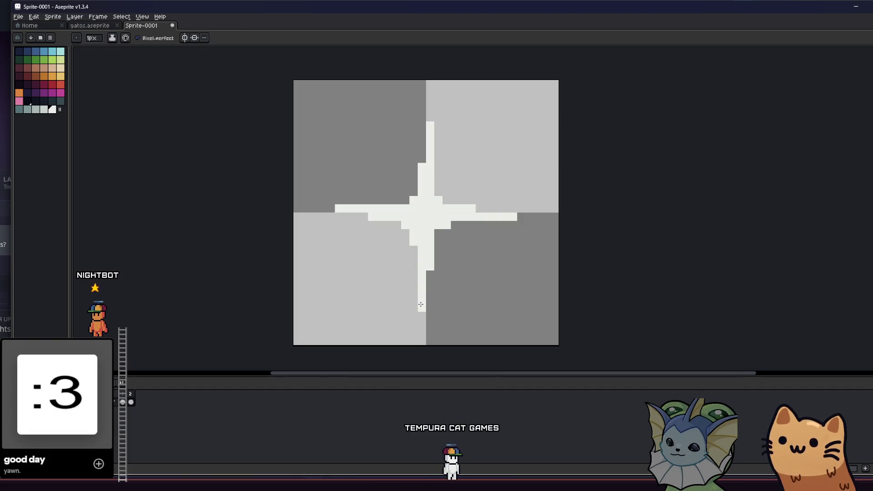
scroll(335, 284, down, 1)
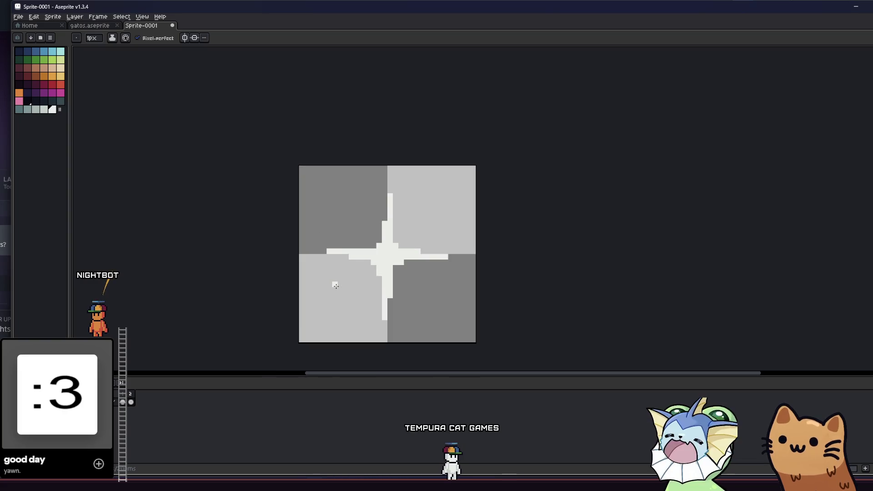
key(e)
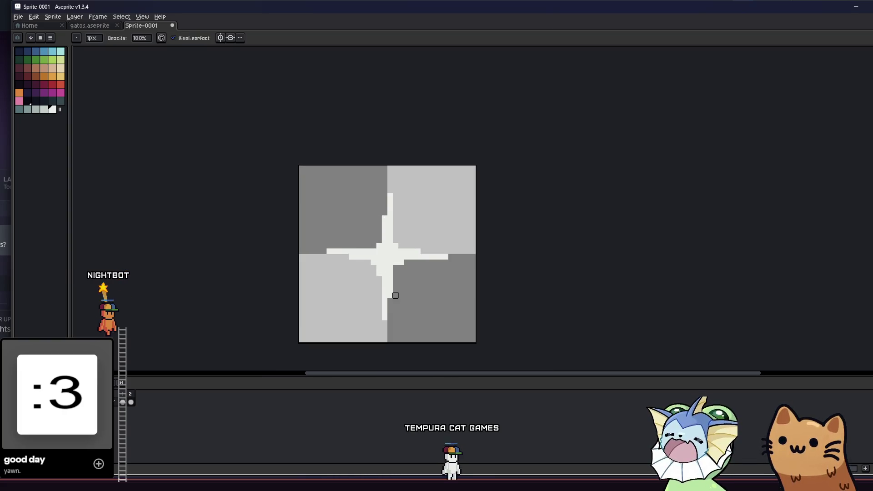
scroll(371, 229, down, 2)
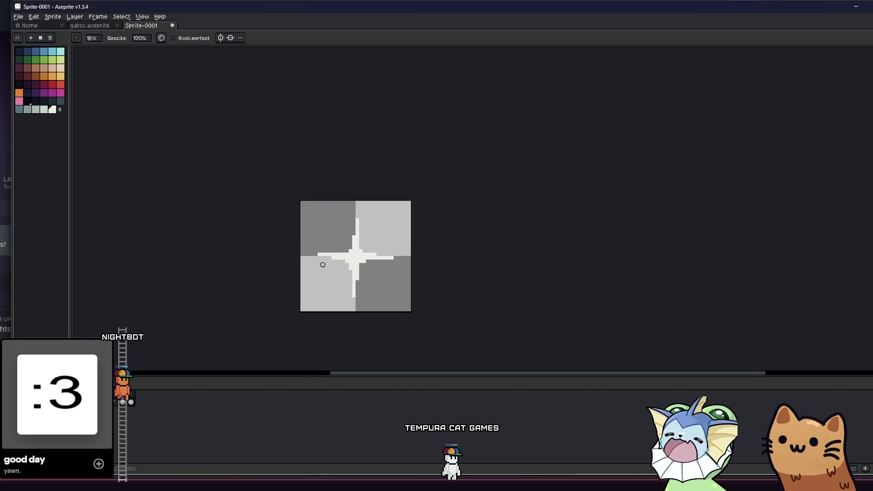
scroll(317, 279, down, 4)
scroll(317, 279, up, 2)
scroll(312, 259, up, 4)
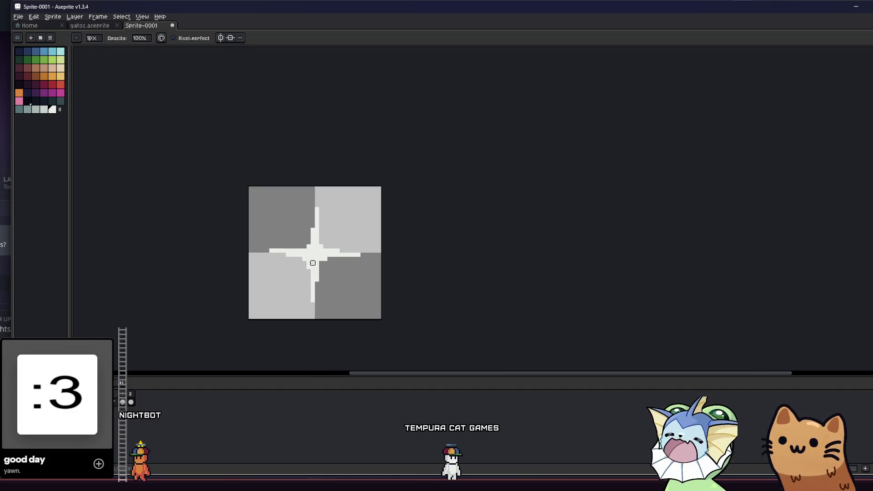
key(ctrl)
Decline replacing laser_pointer.png, cancel the save, and play the animation
key(ctrl+s)
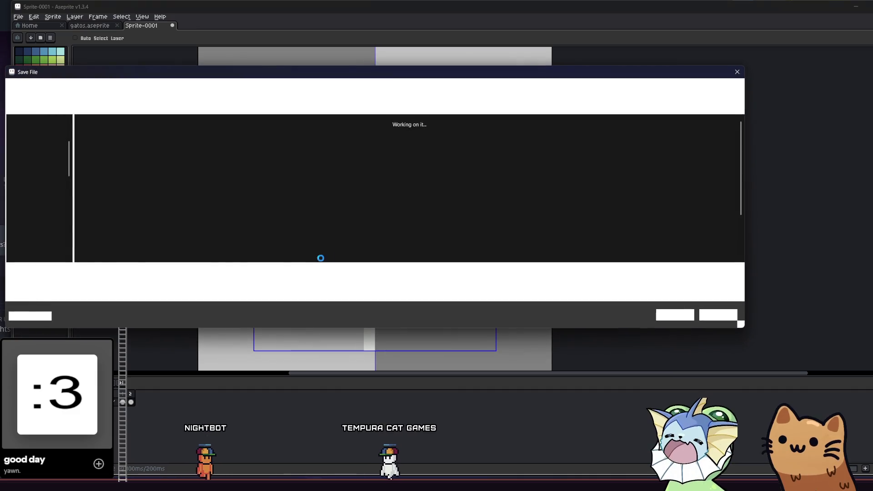
key(Return)
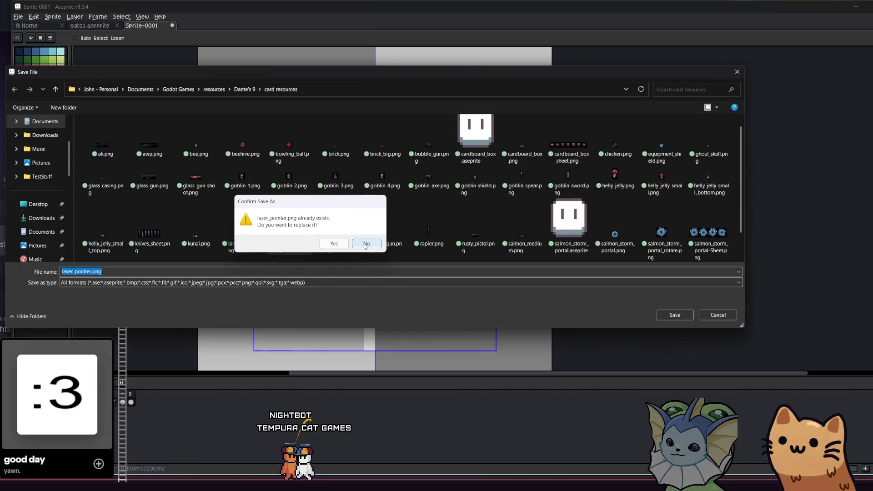
click(354, 243)
click(704, 315)
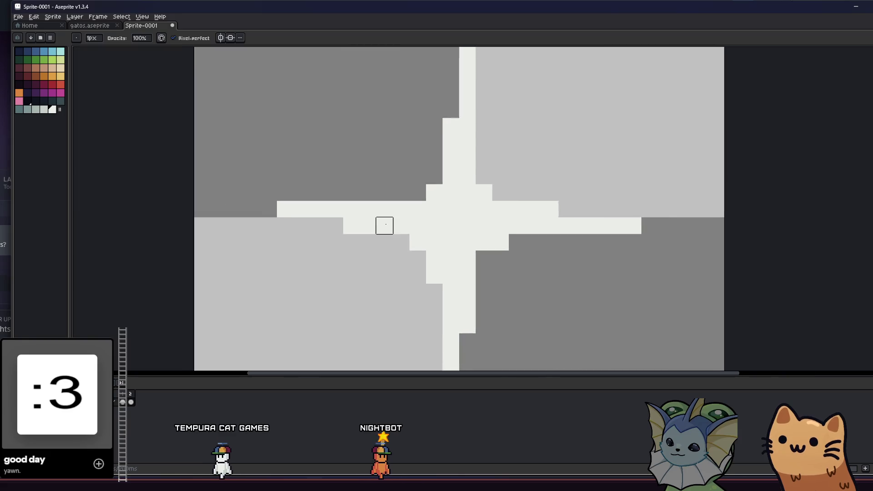
scroll(349, 250, down, 6)
key(Return)
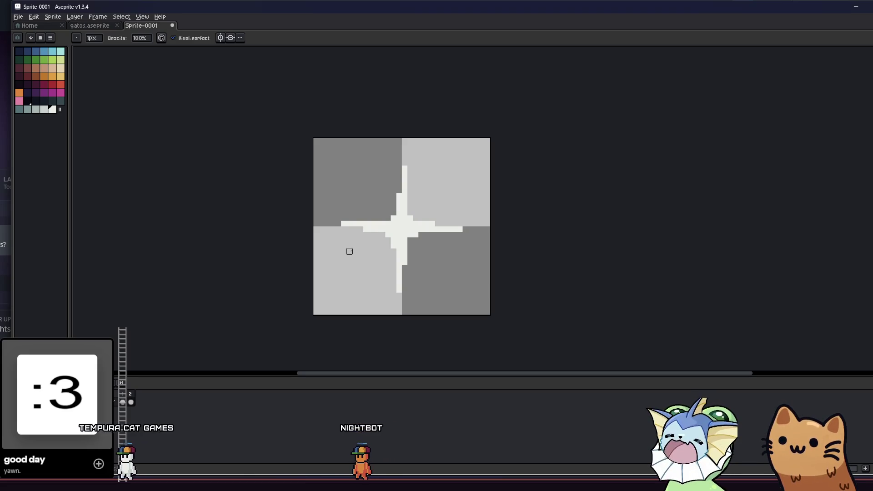
Draw white Line-tool rays from the star's centre toward the upper-left, upper-right and lower-right
key(l)
mouse_move(418, 228)
mouse_down()
mouse_move(336, 192)
mouse_move(365, 195)
mouse_up()
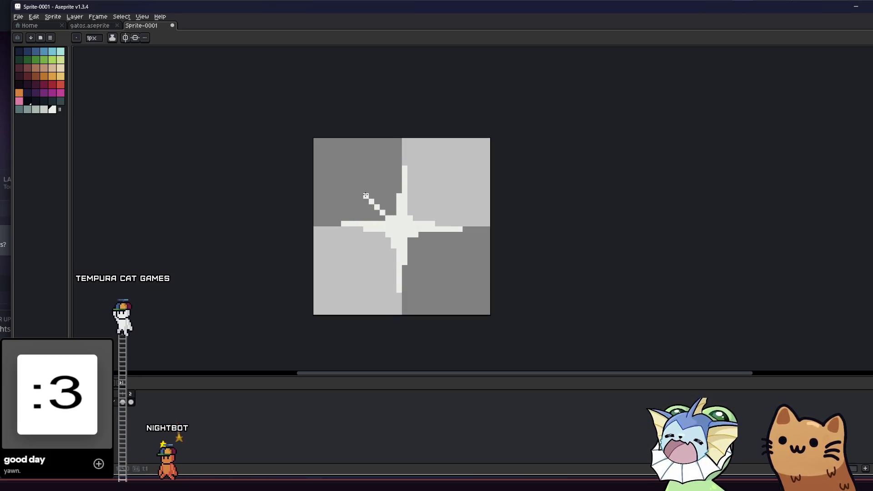
drag(402, 231, 443, 190)
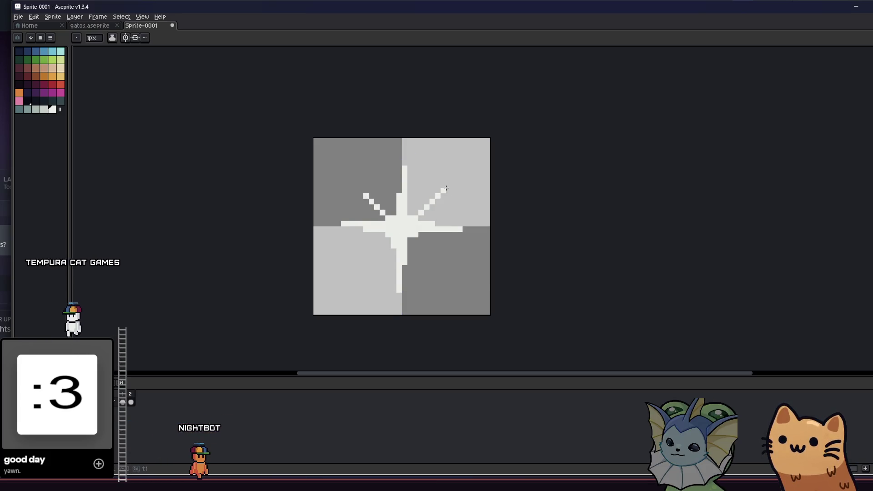
mouse_move(399, 238)
mouse_down()
mouse_move(435, 262)
mouse_move(409, 228)
mouse_move(372, 262)
mouse_up()
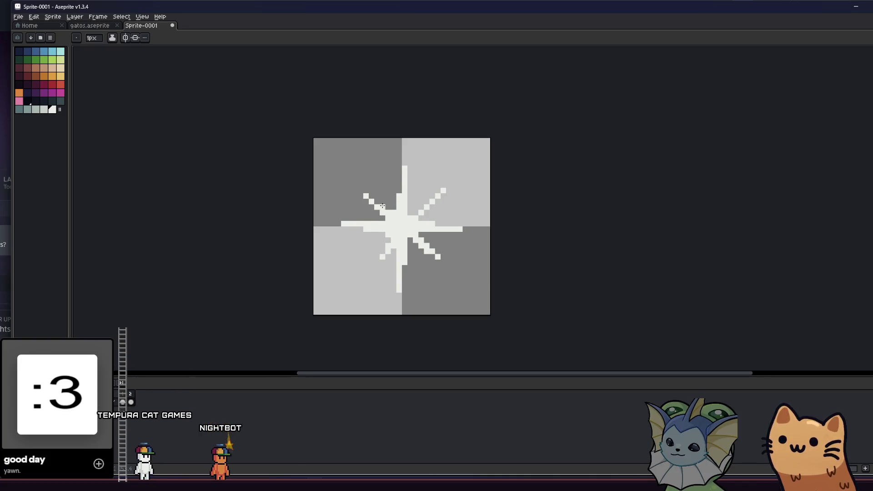
scroll(327, 267, up, 3)
scroll(328, 267, down, 9)
scroll(315, 288, up, 6)
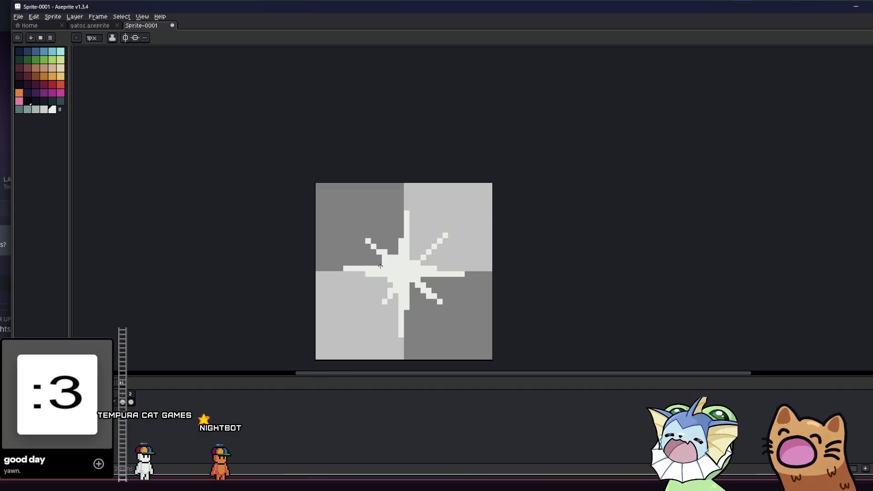
scroll(380, 266, up, 3)
scroll(511, 200, down, 5)
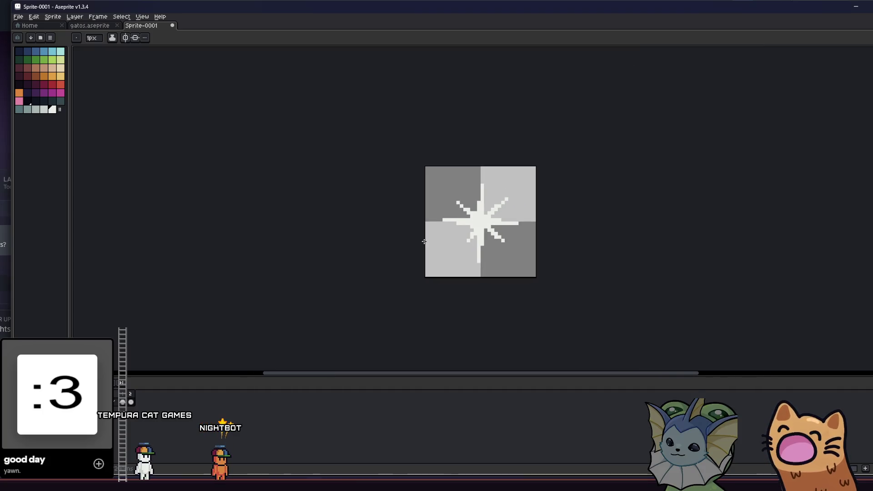
scroll(423, 242, up, 3)
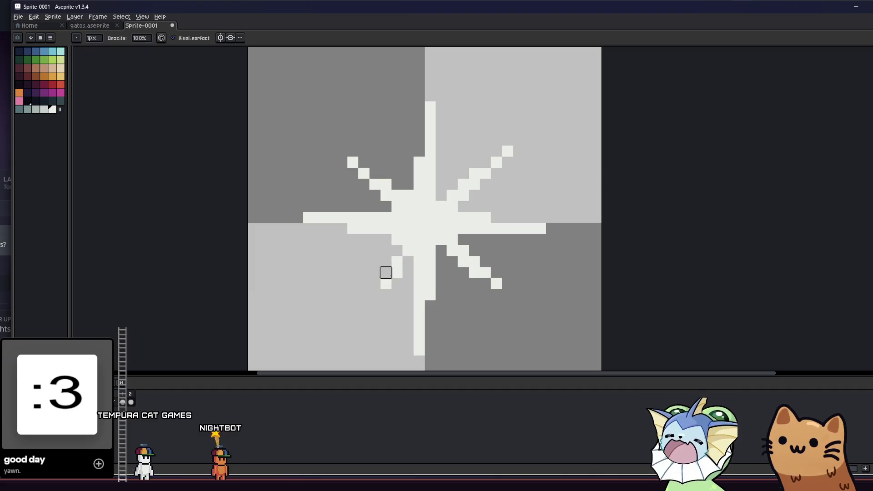
Extend the lower-left diagonal ray further down-left
shift+click(364, 281)
scroll(349, 286, down, 3)
mouse_move(317, 293)
mouse_down()
mouse_move(312, 304)
mouse_move(318, 279)
mouse_move(239, 337)
mouse_move(264, 286)
mouse_move(242, 335)
mouse_move(306, 273)
mouse_up()
scroll(313, 303, down, 2)
scroll(263, 286, down, 1)
scroll(276, 296, up, 5)
scroll(306, 273, down, 1)
scroll(350, 255, up, 4)
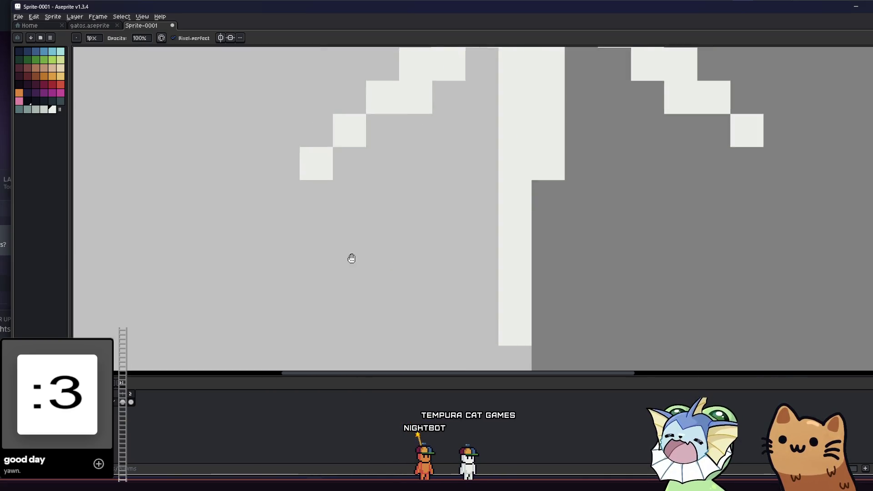
scroll(319, 272, down, 4)
Undo the diagonal ray strokes and play the animation to compare frames
key(ctrl)
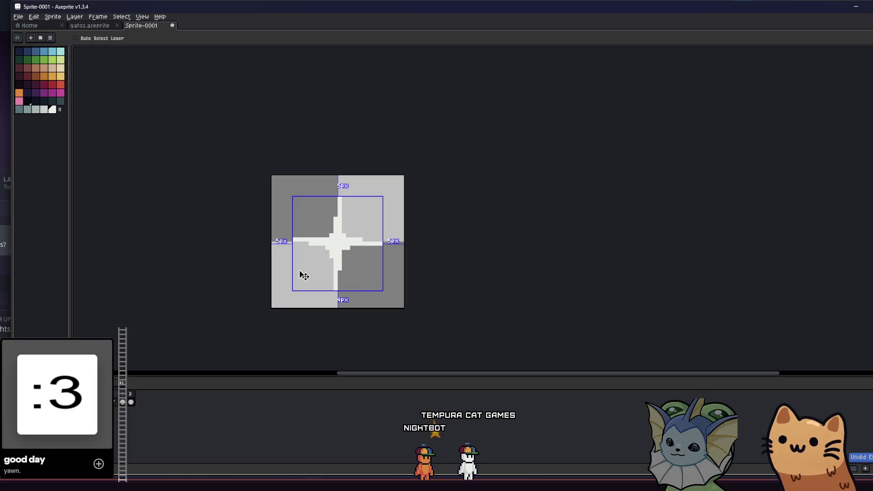
scroll(316, 260, up, 1)
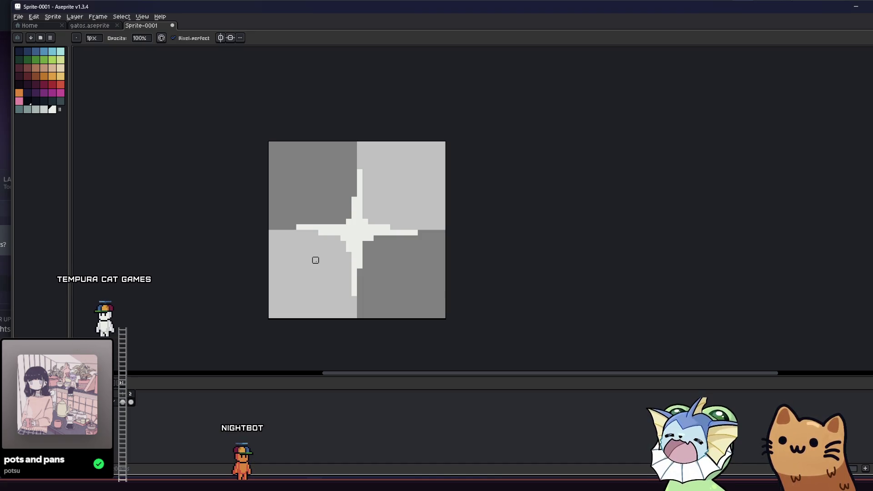
key(Return)
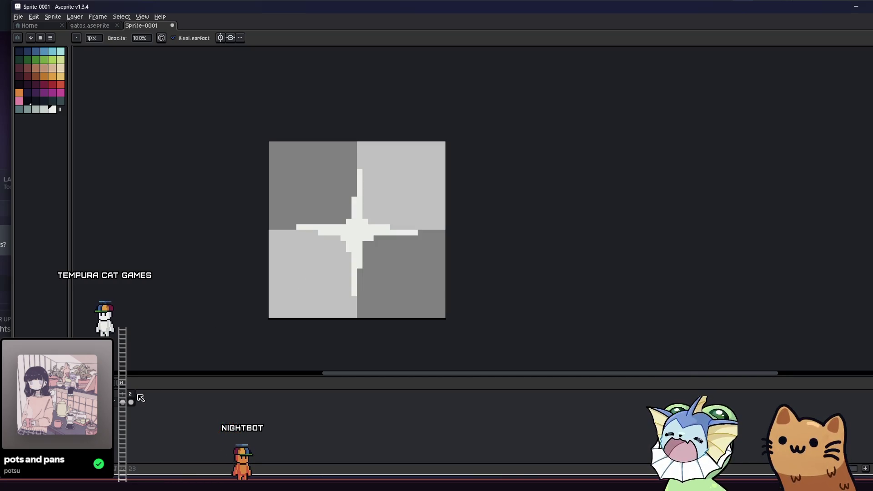
Add a third frame copying the star and fill the star with magenta using the Paint Bucket
right_click(132, 396)
click(153, 407)
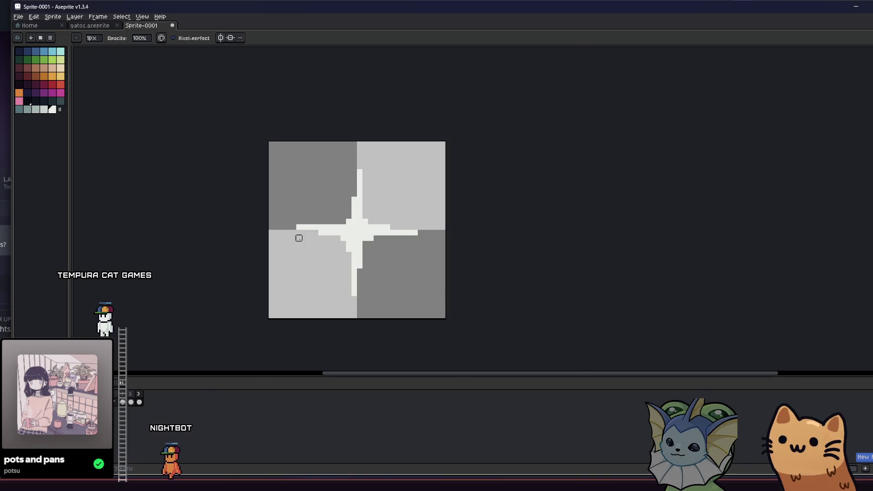
scroll(299, 238, up, 2)
click(61, 94)
key(g)
click(416, 219)
scroll(417, 218, down, 1)
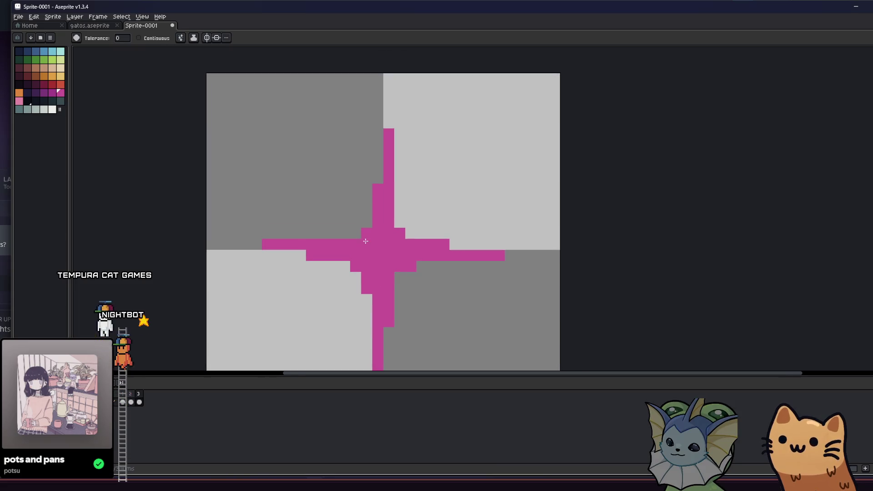
scroll(366, 240, down, 1)
Erase horizontal and vertical bands through the magenta star's centre
key(e)
drag(412, 251, 334, 251)
mouse_move(383, 285)
mouse_down()
mouse_move(390, 255)
mouse_move(371, 234)
mouse_move(407, 269)
mouse_move(375, 235)
mouse_move(356, 234)
mouse_move(364, 251)
mouse_move(383, 210)
mouse_up()
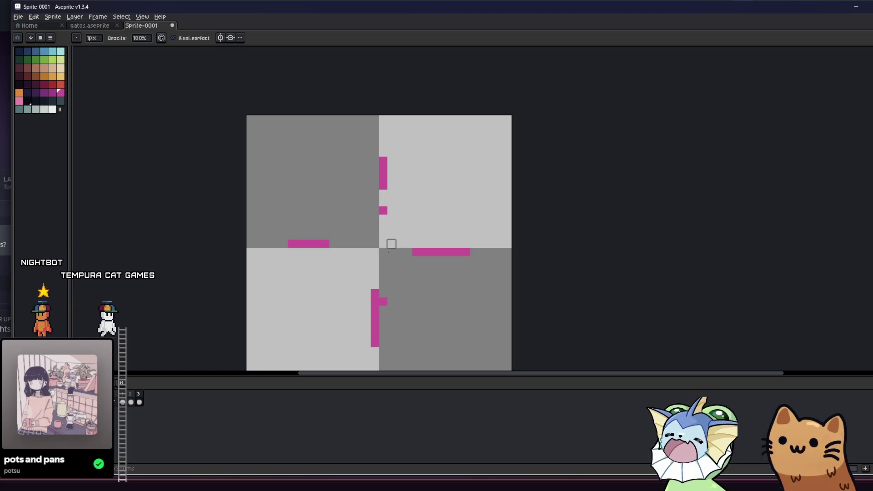
key(b)
key(e)
drag(383, 139, 383, 123)
key(b)
drag(473, 251, 494, 251)
drag(294, 240, 275, 243)
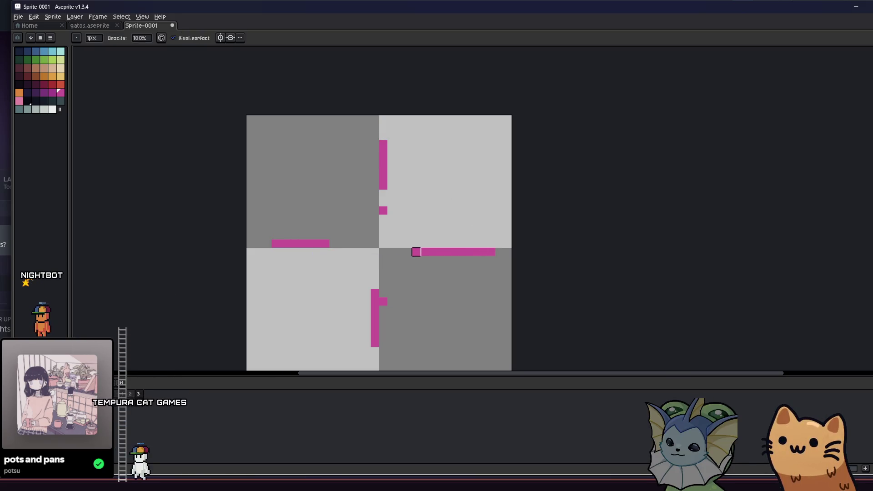
scroll(357, 300, down, 1)
click(376, 329)
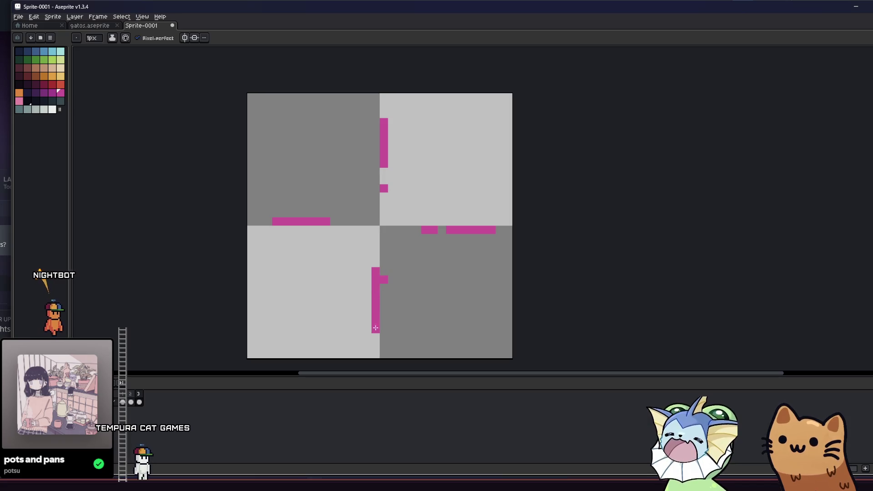
key(e)
click(375, 271)
key(b)
scroll(333, 297, up, 1)
scroll(380, 257, down, 4)
scroll(376, 261, up, 4)
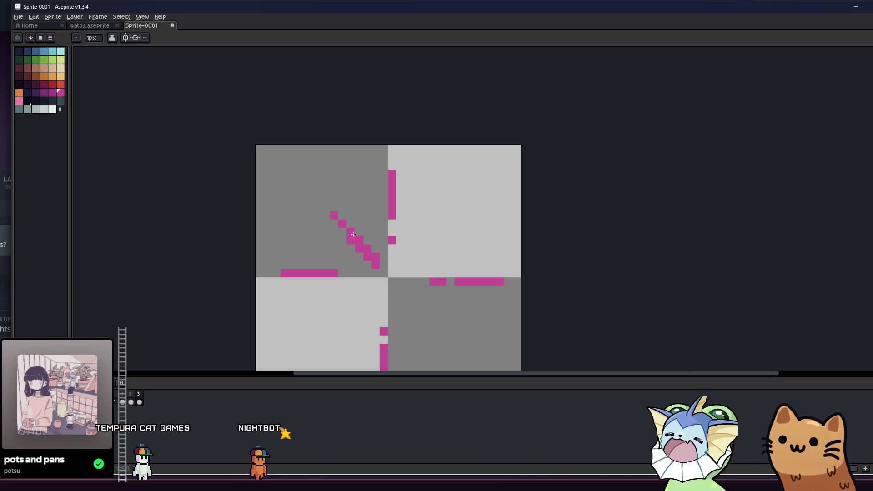
scroll(442, 252, up, 1)
click(403, 253)
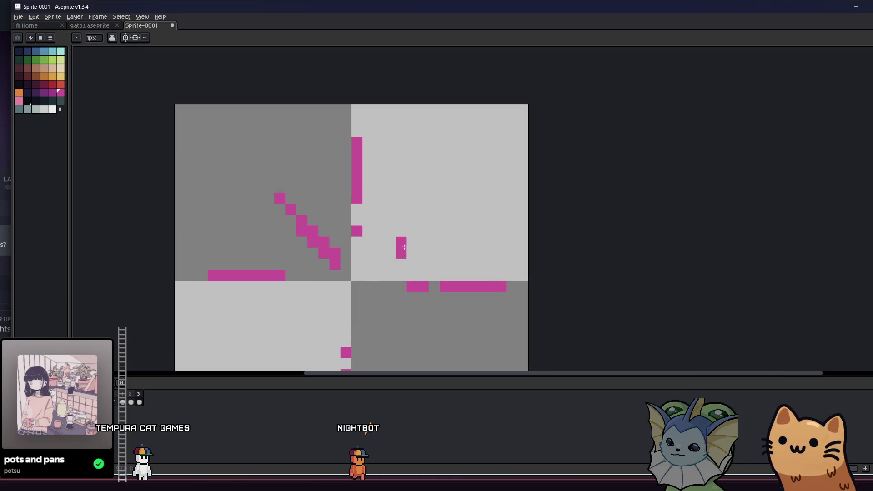
scroll(428, 215, down, 3)
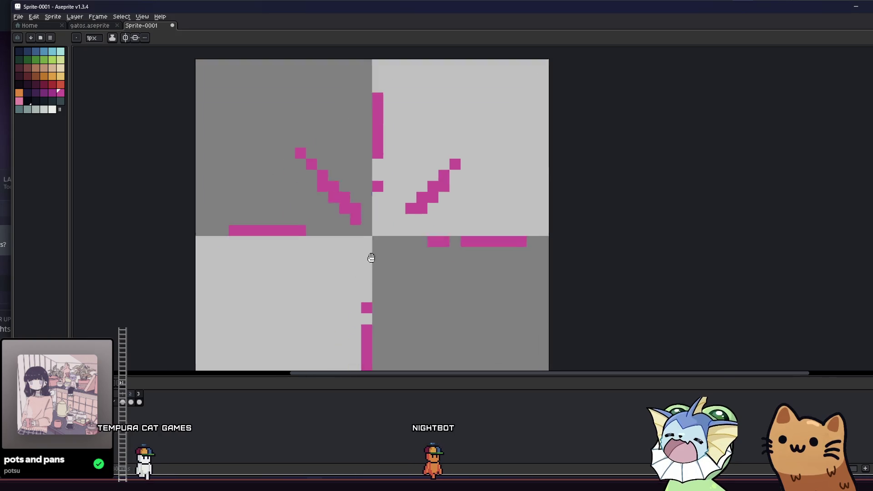
mouse_move(321, 273)
mouse_down()
mouse_move(373, 241)
mouse_move(420, 264)
mouse_move(443, 295)
mouse_move(433, 282)
mouse_up()
click(344, 251)
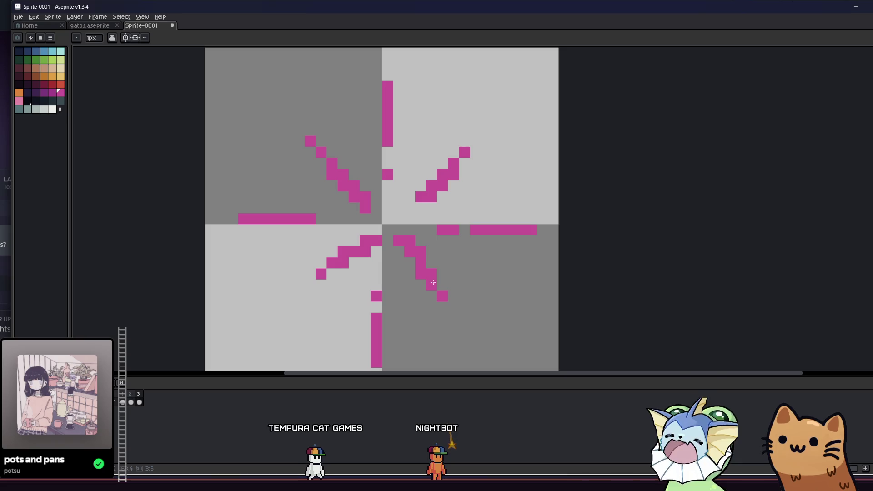
scroll(406, 259, up, 1)
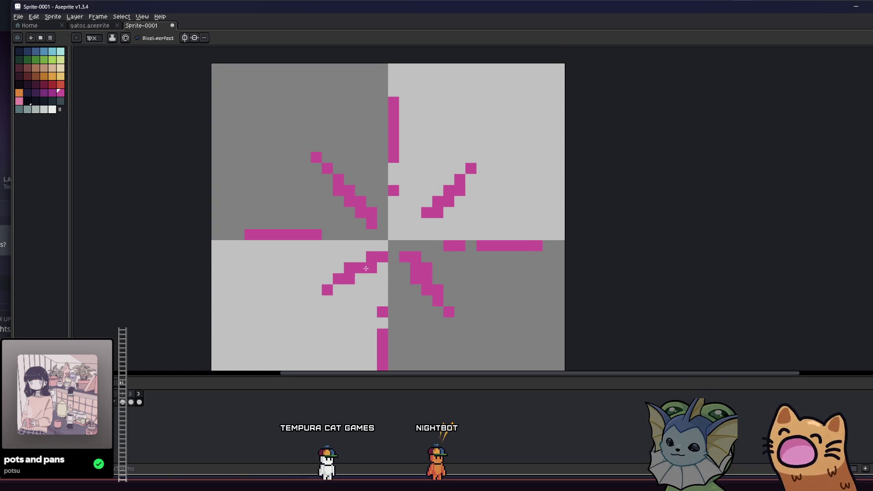
scroll(360, 256, down, 1)
scroll(409, 266, up, 1)
key(b)
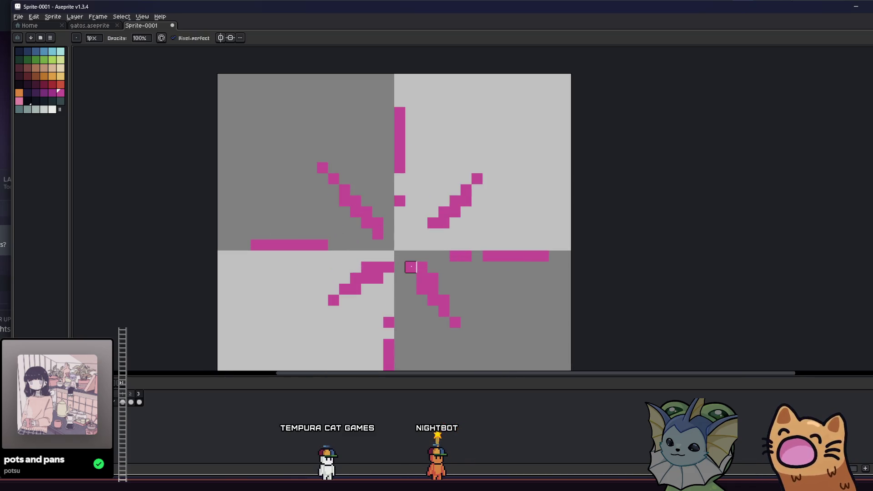
scroll(389, 278, down, 4)
scroll(409, 273, up, 4)
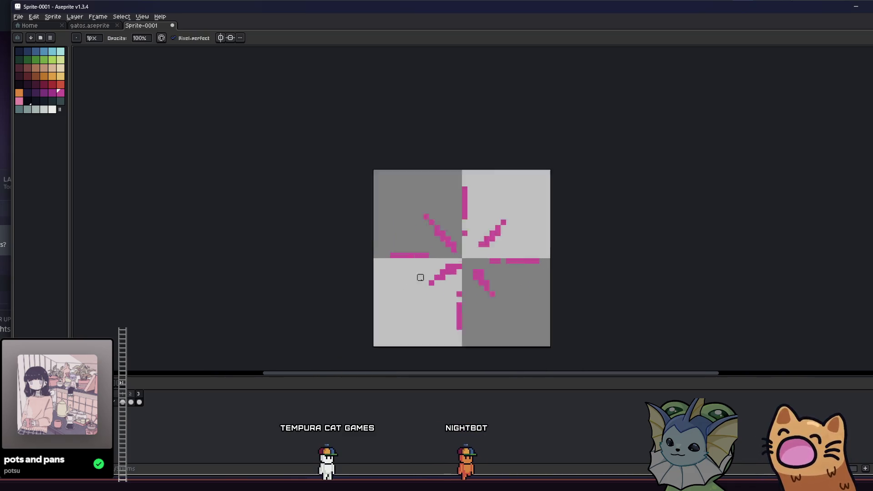
key(m)
scroll(377, 258, up, 1)
Marquee the lower-left magenta ray and move it one pixel down-left
mouse_move(381, 219)
mouse_down()
mouse_move(471, 308)
mouse_move(517, 311)
mouse_up()
drag(460, 290, 444, 300)
key(Return)
scroll(444, 300, down, 3)
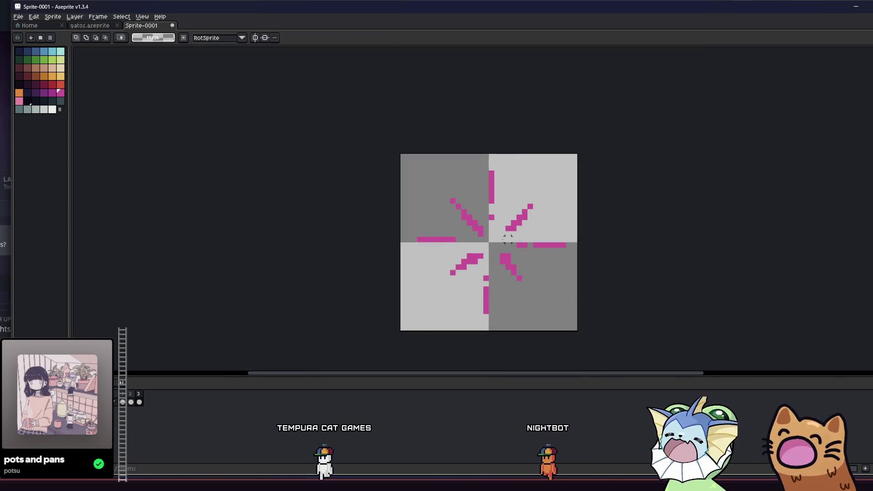
scroll(511, 212, up, 2)
Play the sparkle animation, then return to frame 3
scroll(393, 297, down, 5)
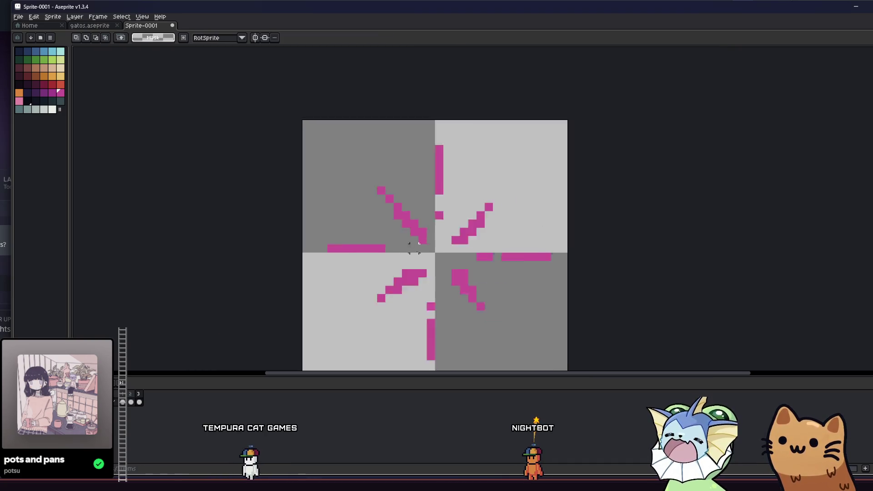
scroll(394, 297, down, 2)
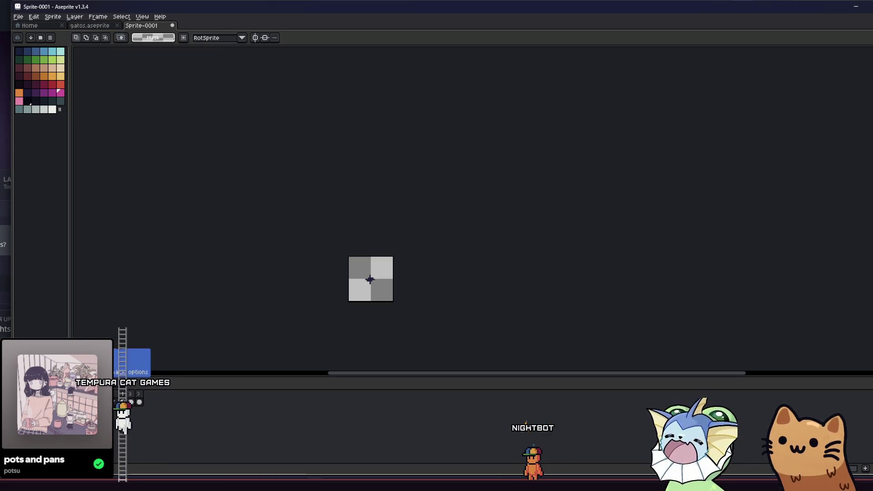
key(Return)
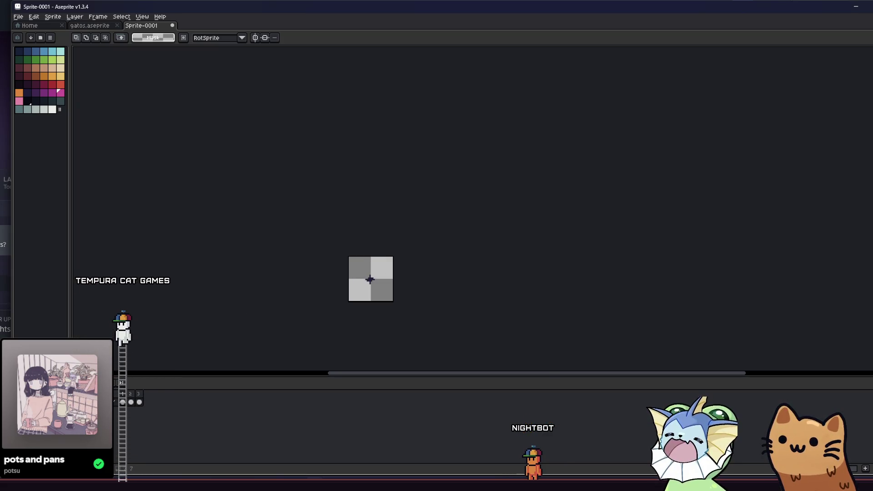
click(139, 403)
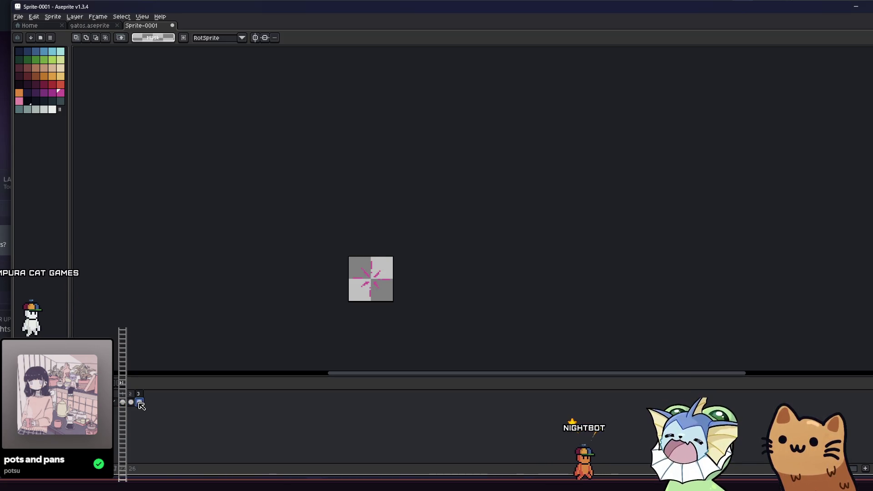
Add frame 4 and sample the star's white as the drawing colour
right_click(136, 396)
click(149, 414)
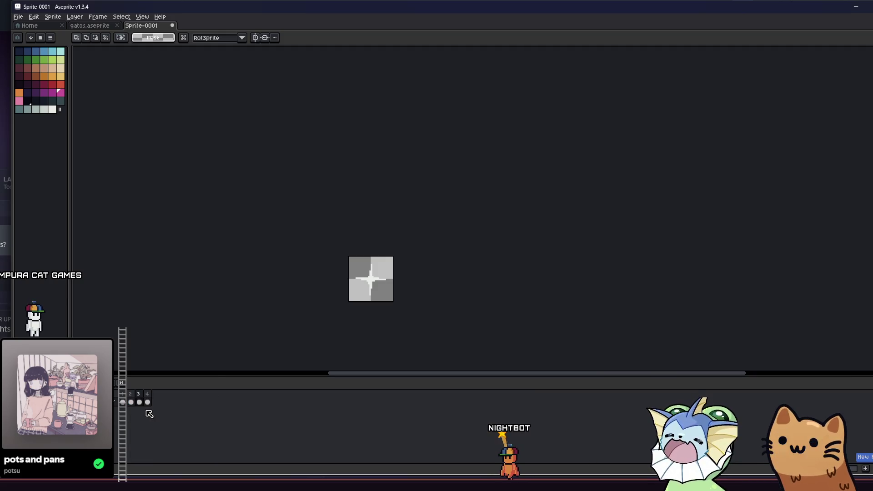
scroll(362, 323, up, 5)
key(b)
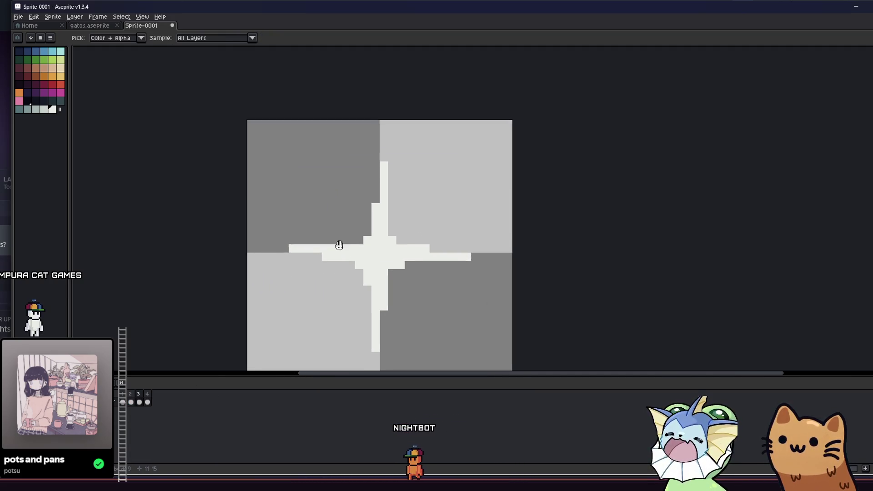
alt+click(356, 256)
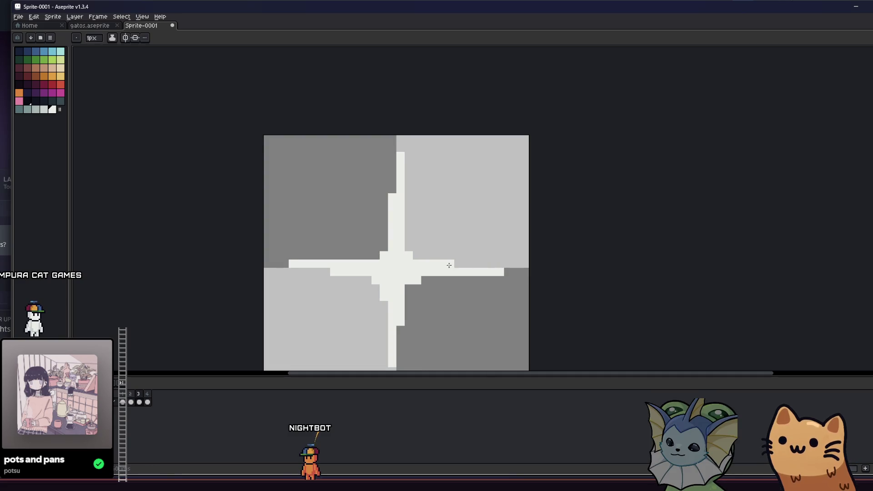
scroll(449, 265, down, 2)
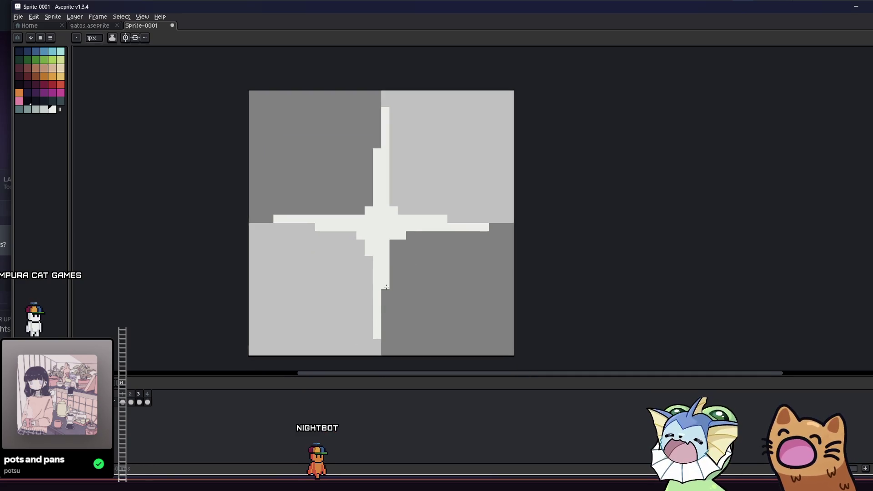
scroll(386, 291, up, 3)
Draw white diagonal rays toward the upper-left and upper-right of the frame 4 star, undoing stray strokes
drag(363, 263, 353, 233)
key(ctrl+z)
drag(372, 263, 340, 237)
key(ctrl+z)
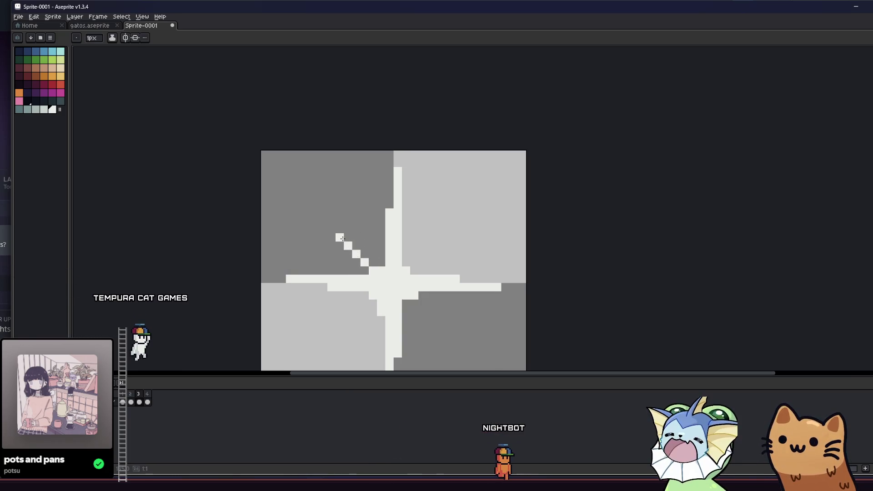
drag(373, 264, 357, 248)
drag(408, 264, 439, 246)
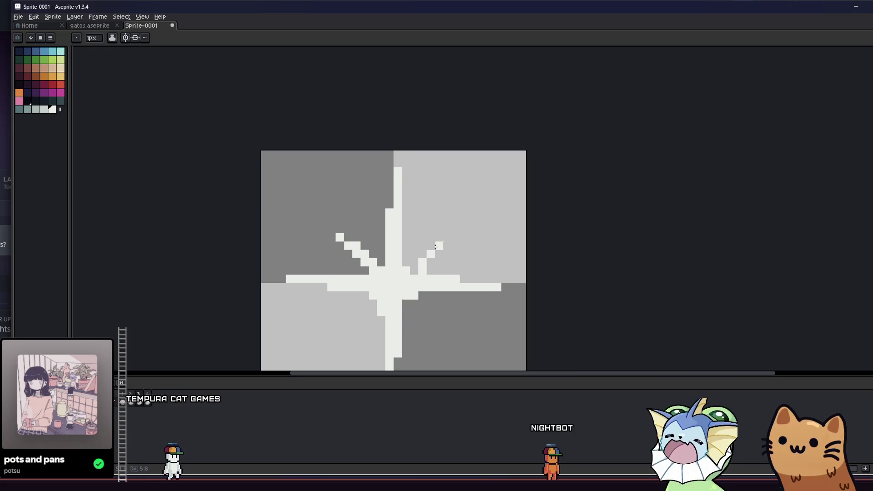
mouse_move(354, 291)
mouse_down()
mouse_move(379, 242)
mouse_move(391, 253)
mouse_move(398, 246)
mouse_up()
click(439, 216)
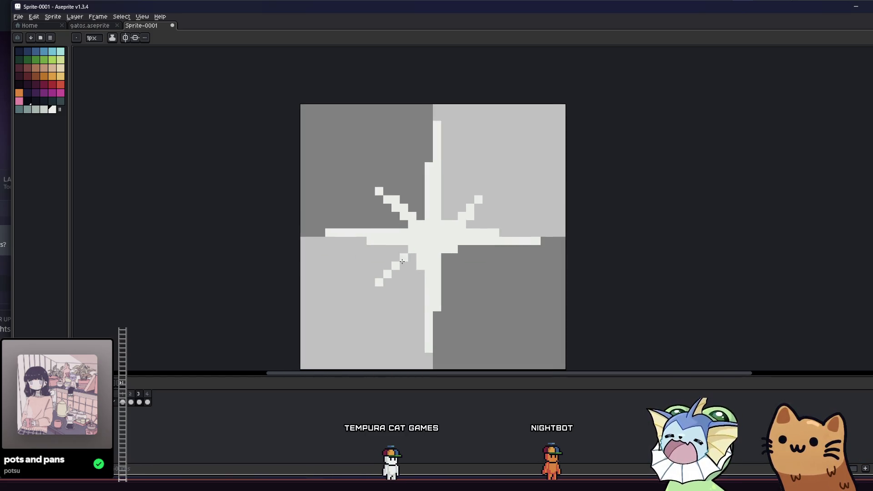
Add the lower-right white diagonal ray as a straight line and extend it with more pixels
key(ctrl+z)
shift+click(484, 291)
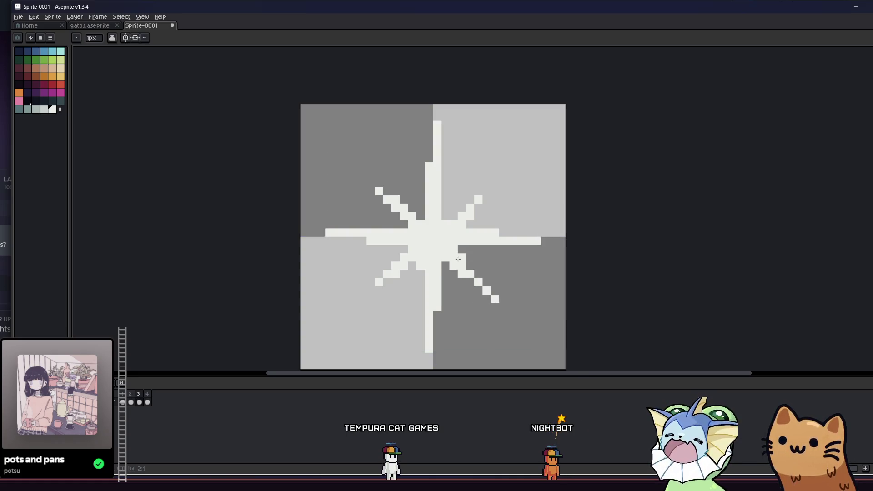
drag(459, 262, 467, 279)
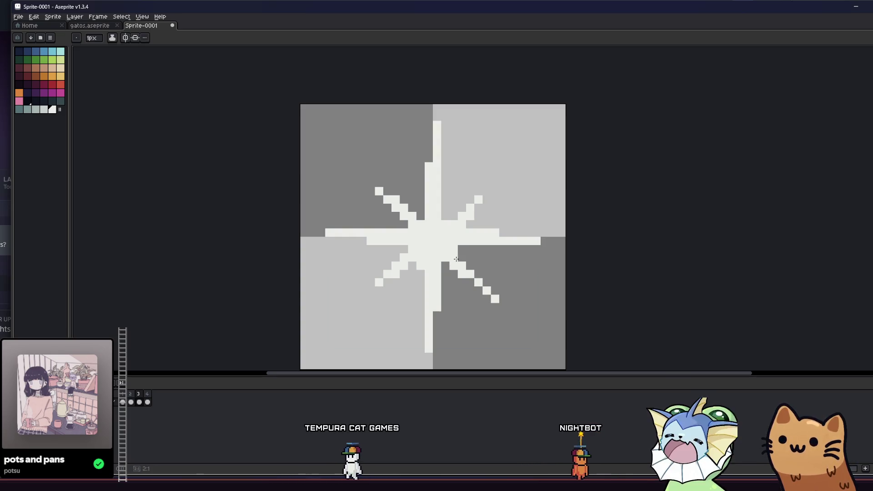
scroll(467, 280, down, 5)
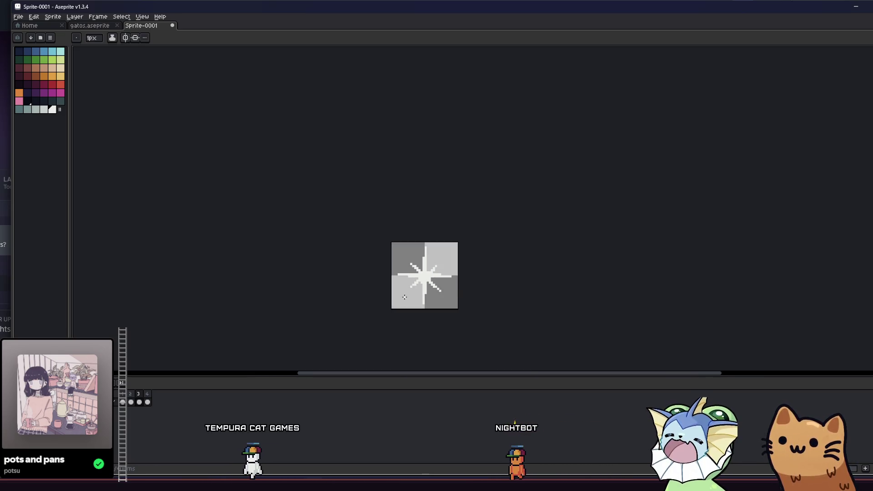
scroll(394, 327, up, 5)
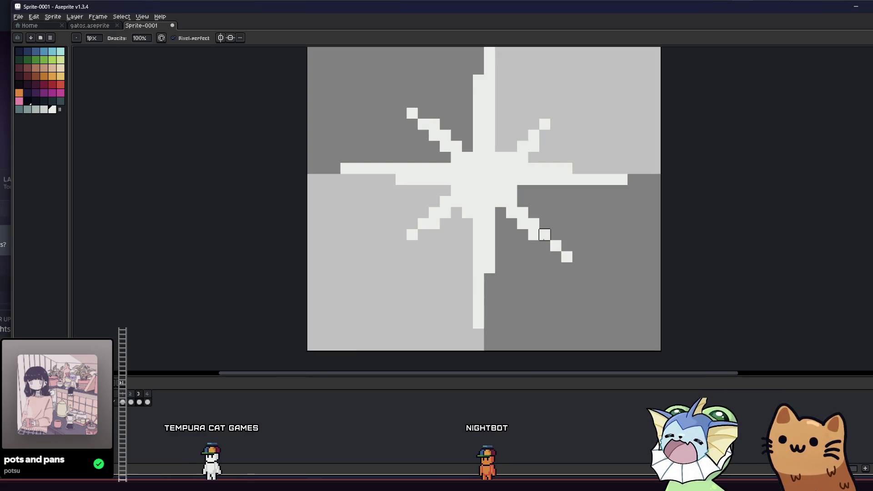
scroll(544, 235, down, 5)
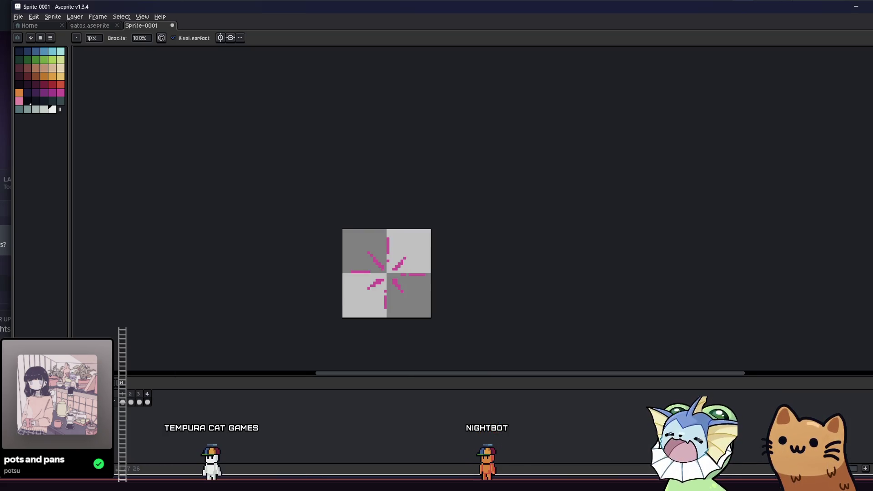
Add a new frame 5 after frame 4
right_click(150, 392)
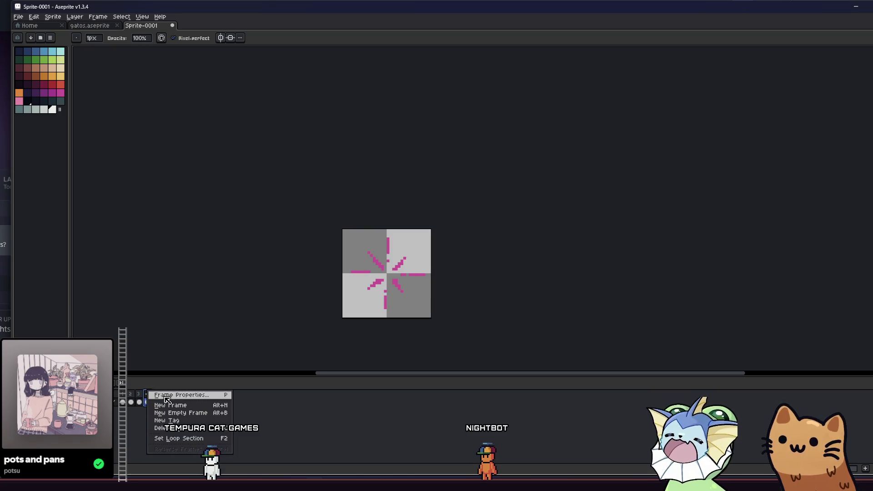
click(166, 405)
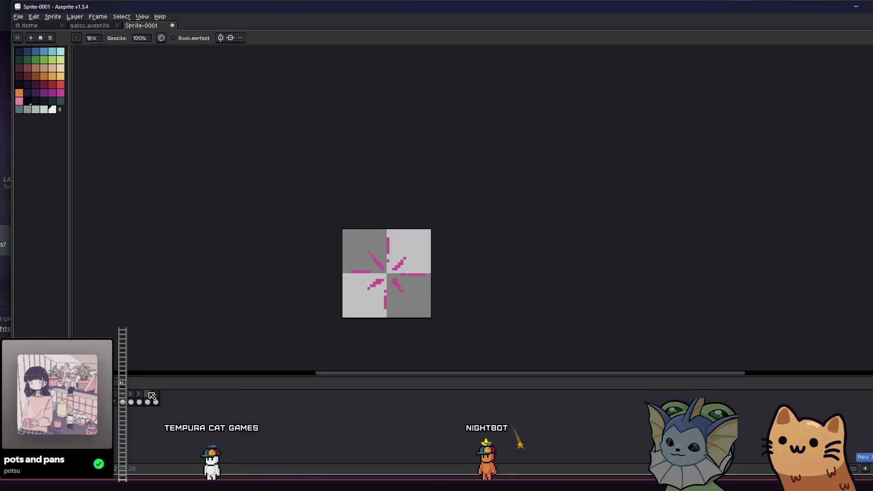
key(m)
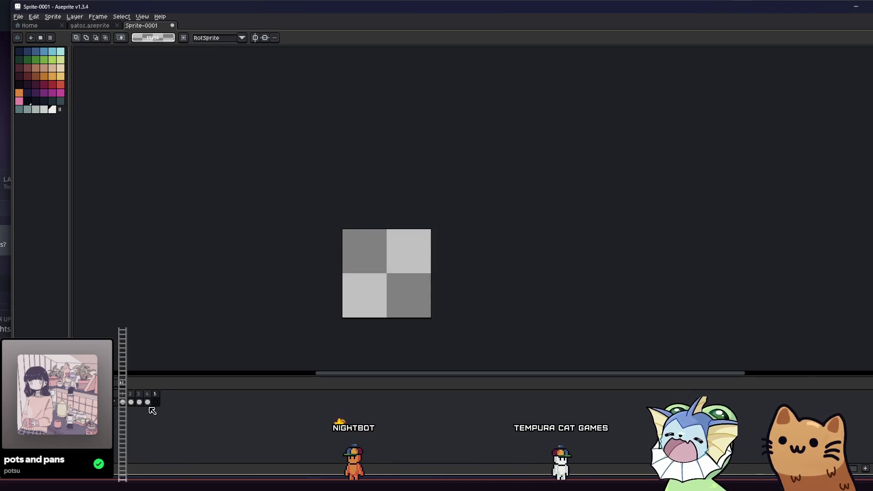
Delete frame 3 so the four-frame animation shows the magenta burst
right_click(140, 394)
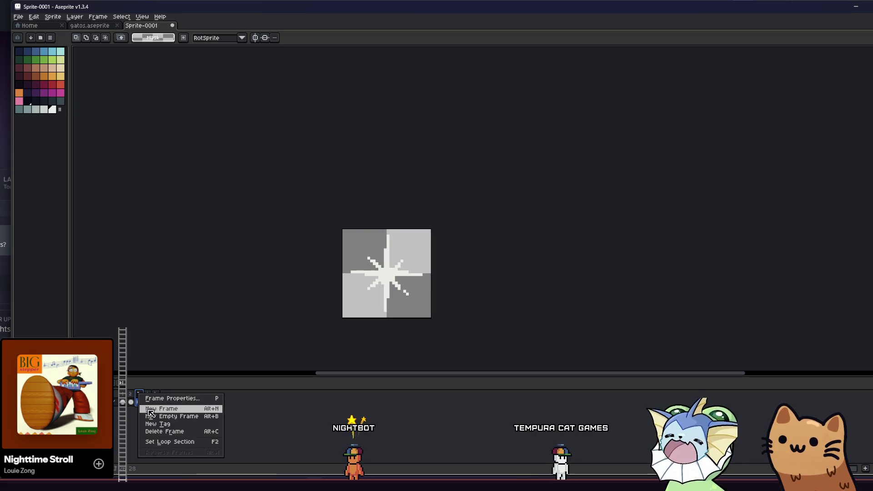
click(152, 431)
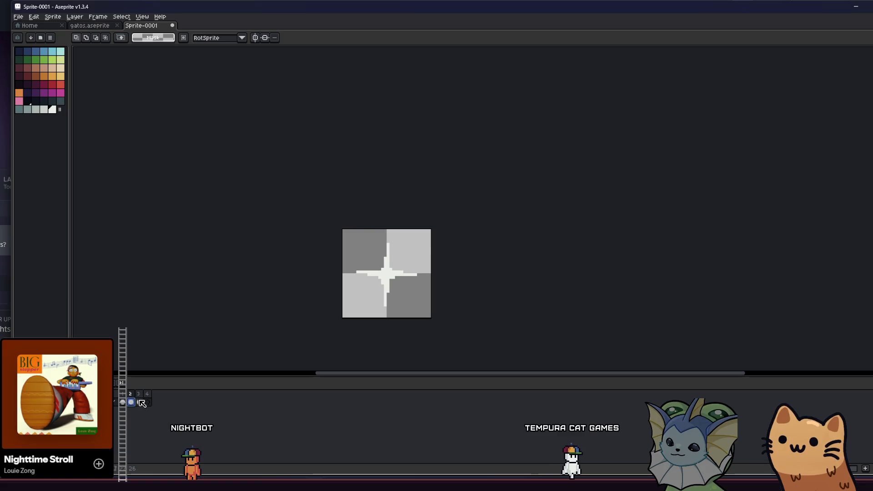
scroll(338, 274, up, 1)
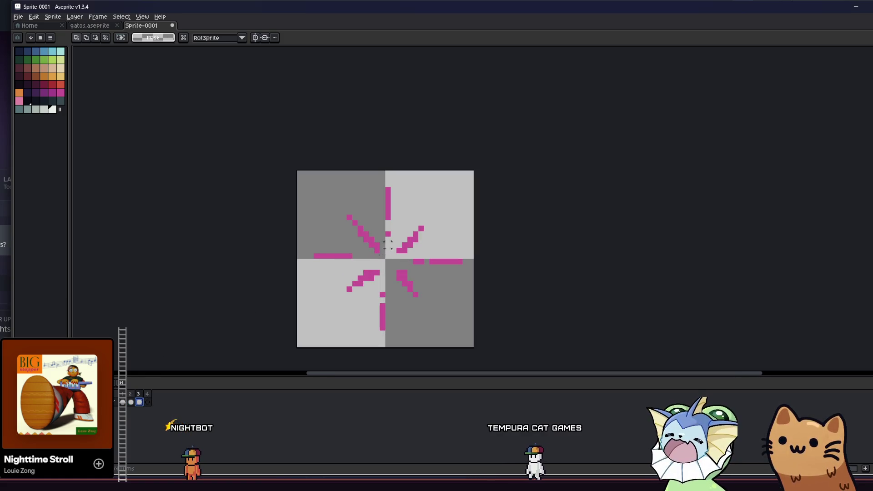
Pencil in magenta pixels to thicken the top ray and fill beside the lower vertical ray
key(b)
scroll(383, 203, up, 1)
drag(384, 202, 383, 190)
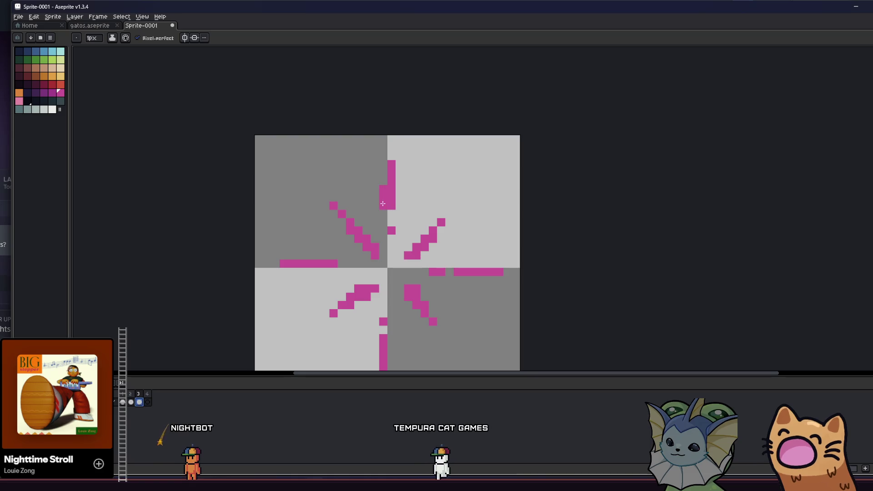
click(399, 208)
key(ctrl)
click(399, 198)
click(349, 231)
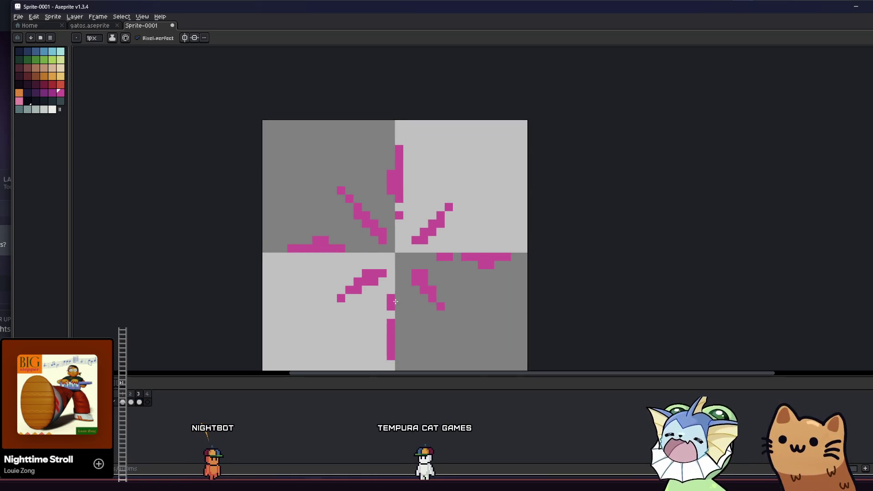
drag(398, 322, 398, 338)
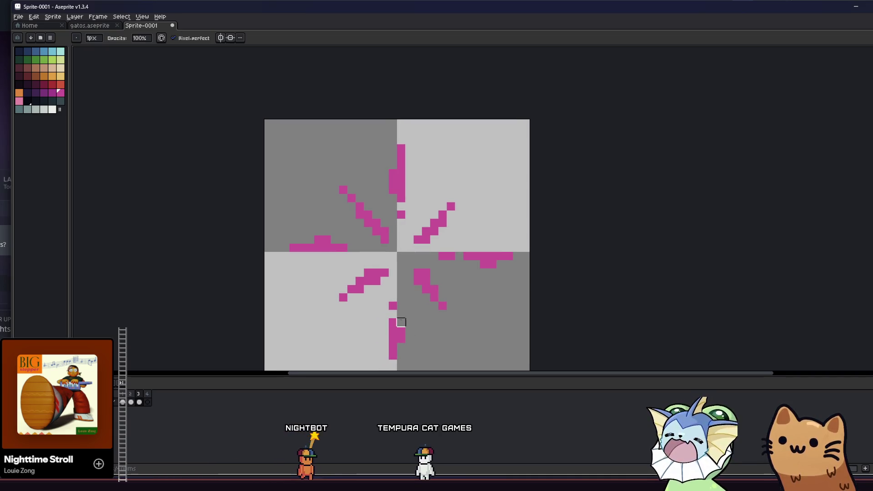
scroll(401, 322, down, 3)
scroll(321, 286, up, 1)
scroll(310, 289, down, 2)
scroll(277, 298, down, 1)
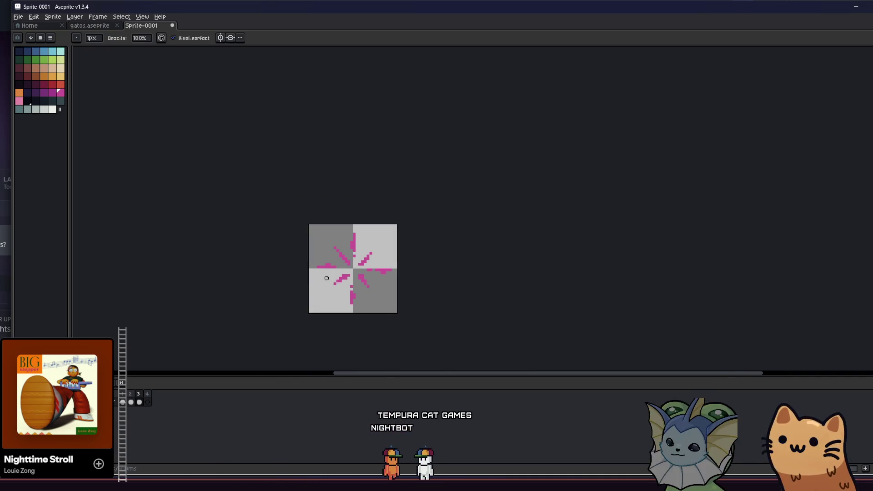
Play the animation to preview it, then return to the magenta burst frame
key(Return)
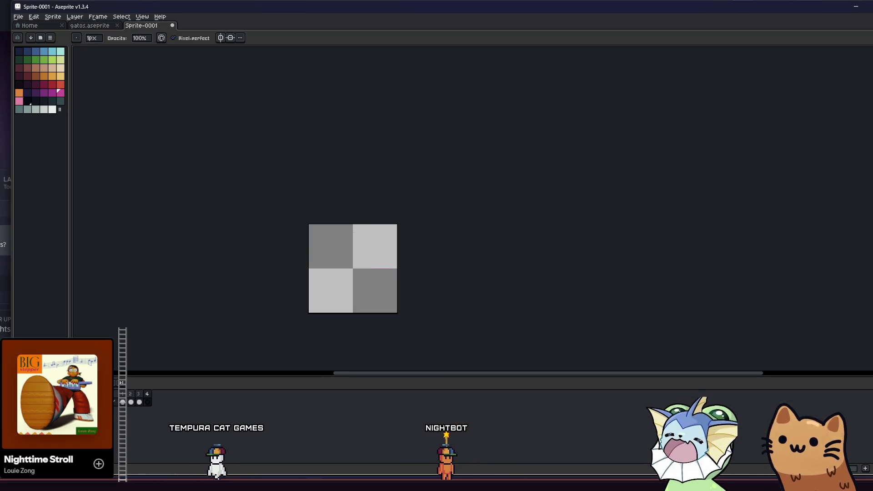
scroll(259, 308, up, 1)
scroll(272, 332, right, 2)
scroll(310, 318, up, 1)
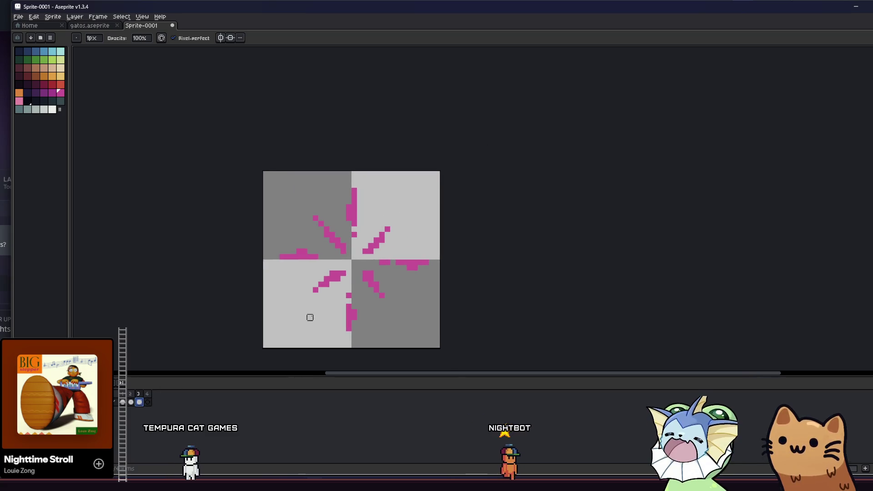
click(132, 402)
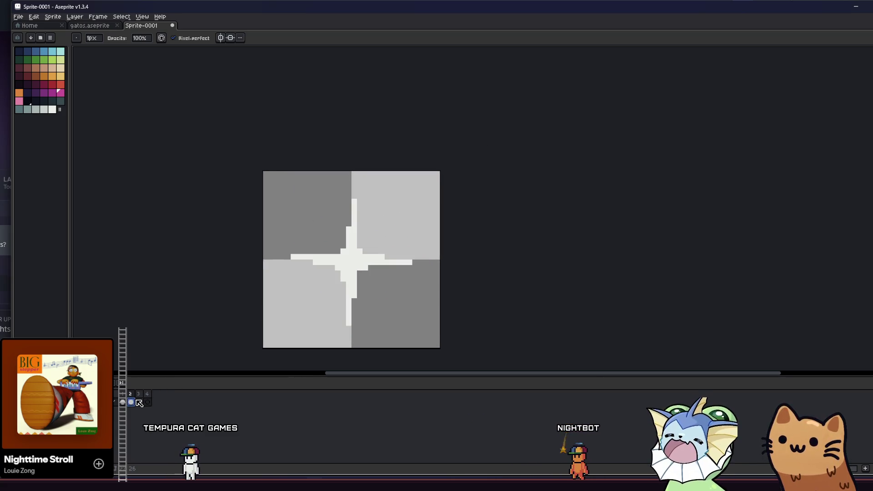
click(140, 402)
Marquee-select each magenta diagonal ray, move it further from the centre, and commit
key(m)
scroll(364, 228, up, 1)
drag(360, 209, 412, 251)
mouse_move(402, 248)
mouse_down()
mouse_move(409, 230)
mouse_move(419, 232)
mouse_up()
mouse_move(269, 184)
mouse_down()
mouse_move(328, 233)
mouse_move(274, 215)
mouse_up()
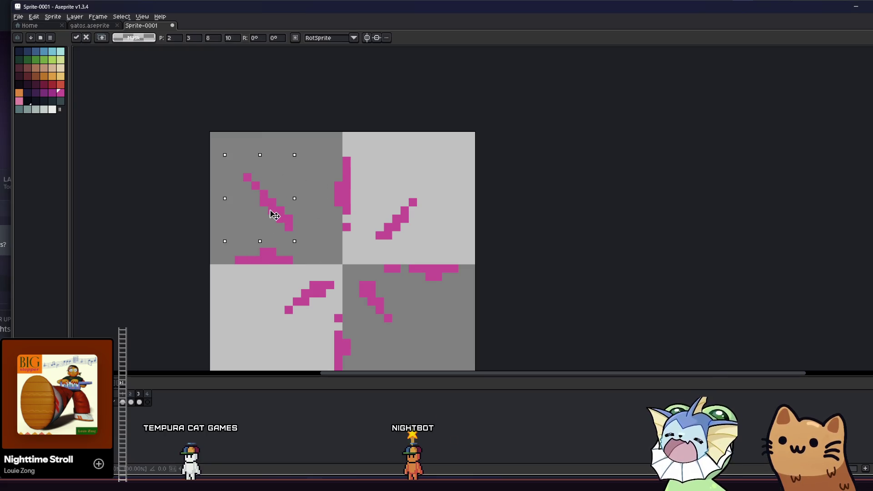
mouse_move(260, 278)
mouse_down()
mouse_move(337, 315)
mouse_move(302, 327)
mouse_move(296, 305)
mouse_up()
drag(341, 279, 404, 323)
mouse_move(386, 314)
mouse_down()
mouse_move(419, 330)
mouse_move(400, 327)
mouse_up()
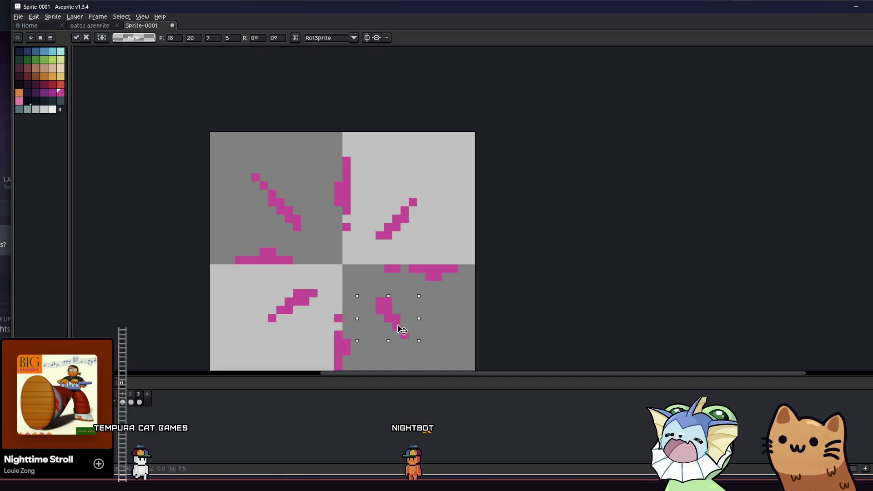
key(Return)
scroll(294, 287, down, 4)
scroll(247, 300, down, 1)
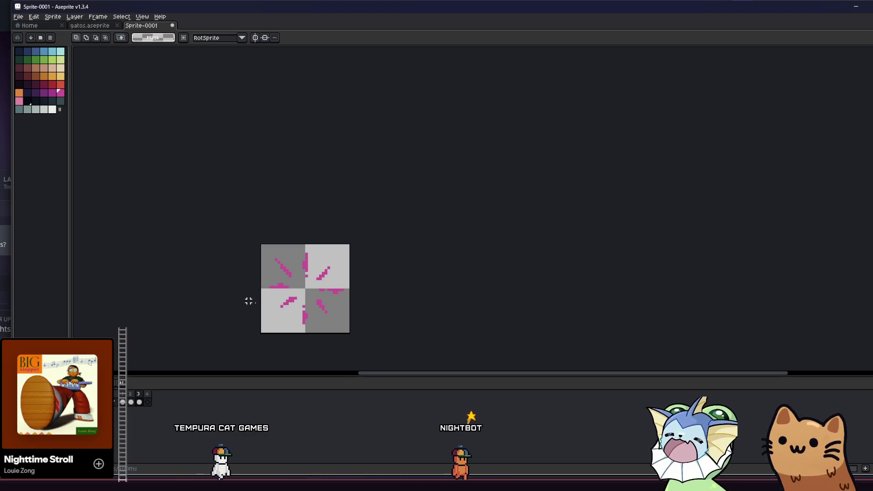
scroll(254, 292, up, 3)
Insert a new frame after the white star frame, delete its copied star, and replay the animation
key(Return)
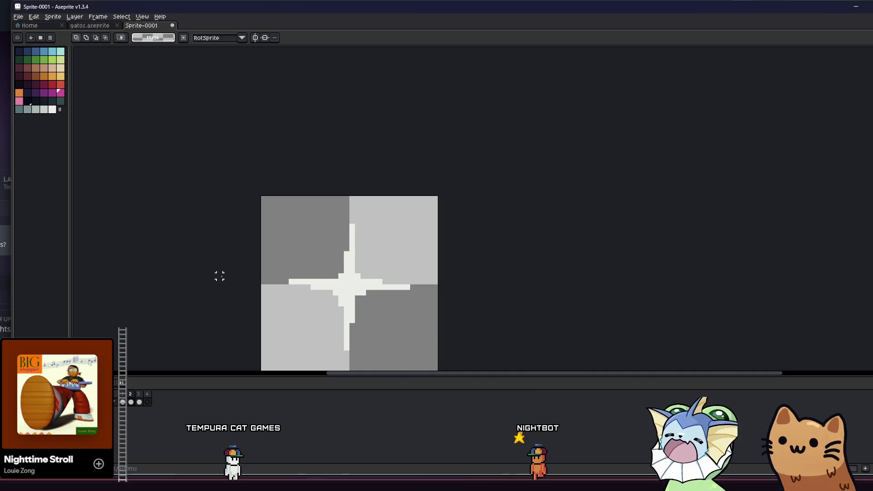
right_click(131, 394)
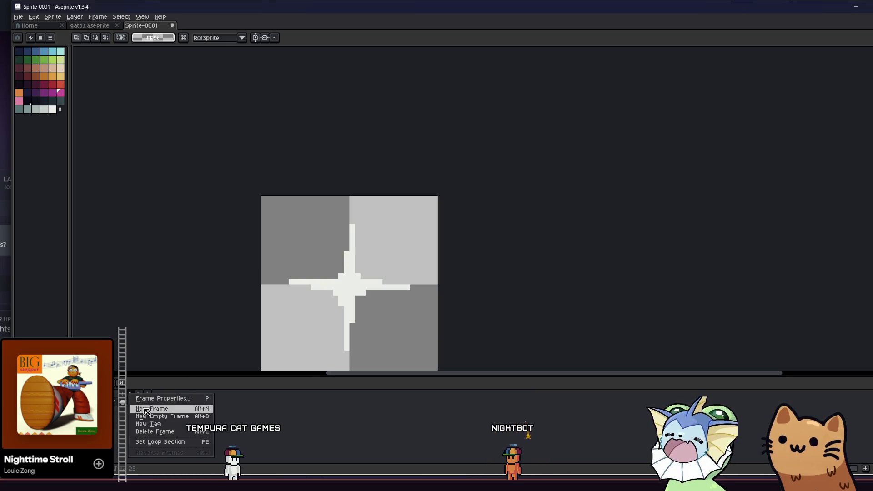
click(146, 411)
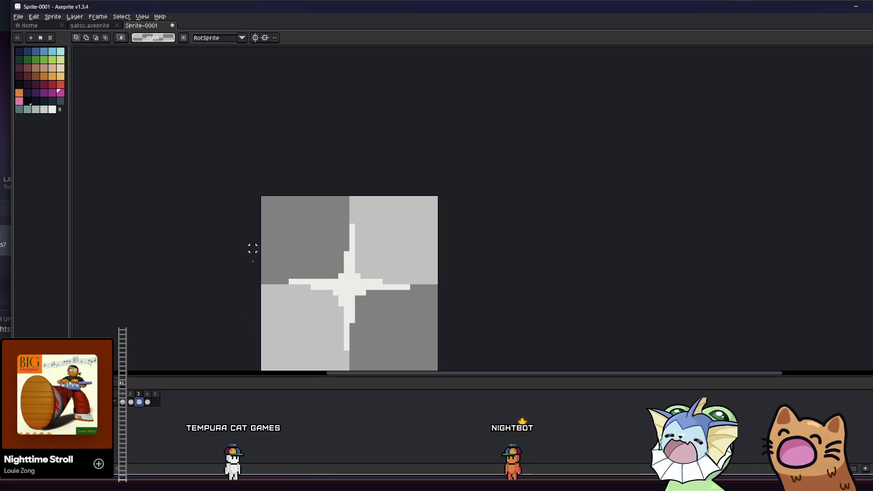
drag(259, 216, 462, 368)
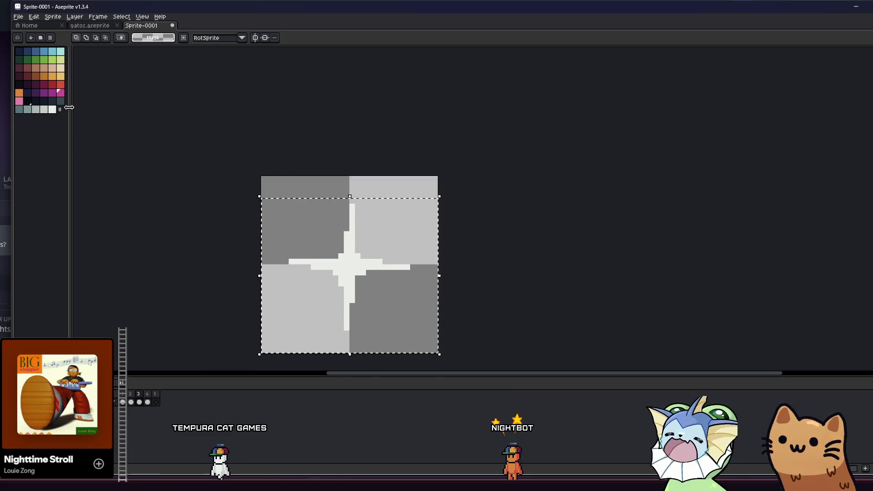
key(Delete)
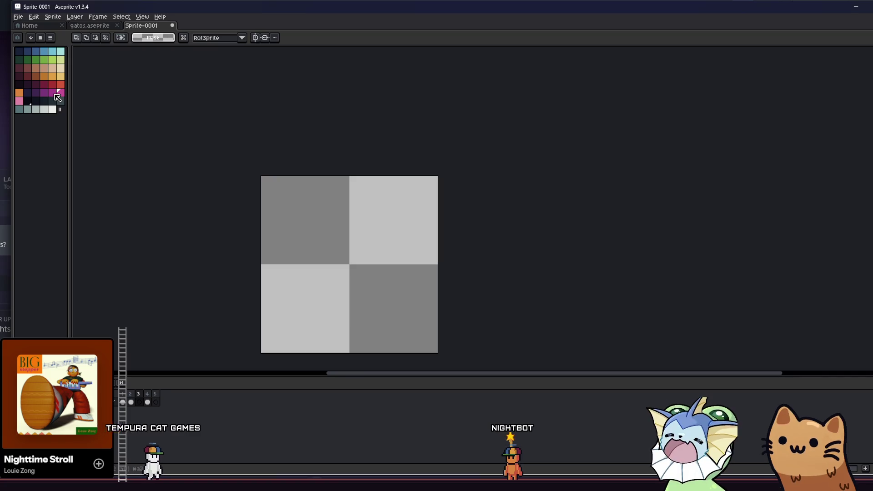
key(Left)
key(Return)
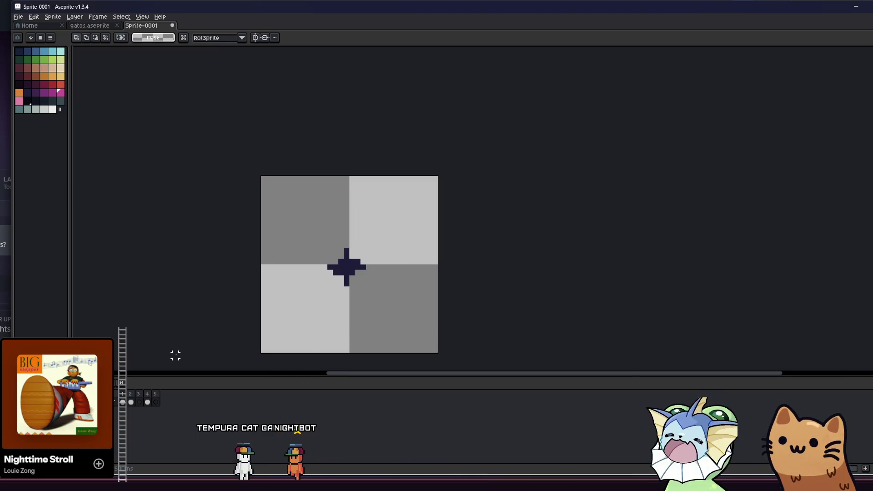
Extend the dark navy star's horizontal arms both ways with the Pencil
key(b)
scroll(330, 291, up, 2)
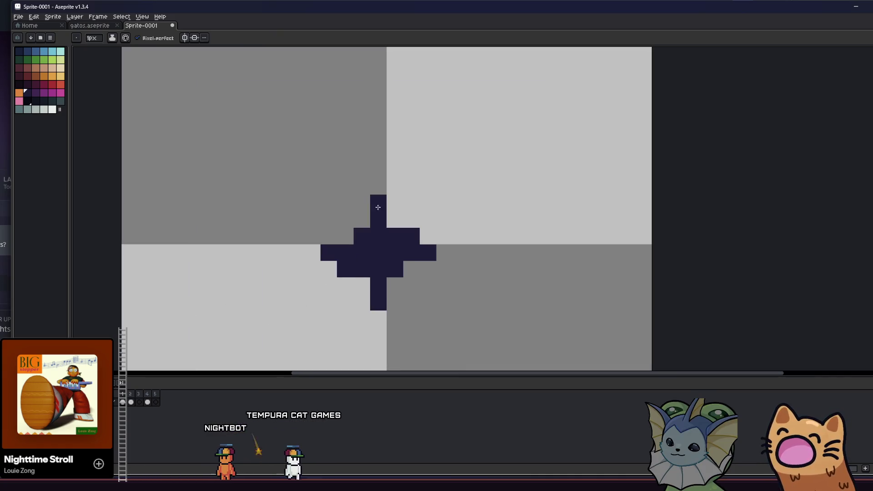
drag(428, 253, 461, 253)
drag(327, 252, 295, 252)
click(356, 296)
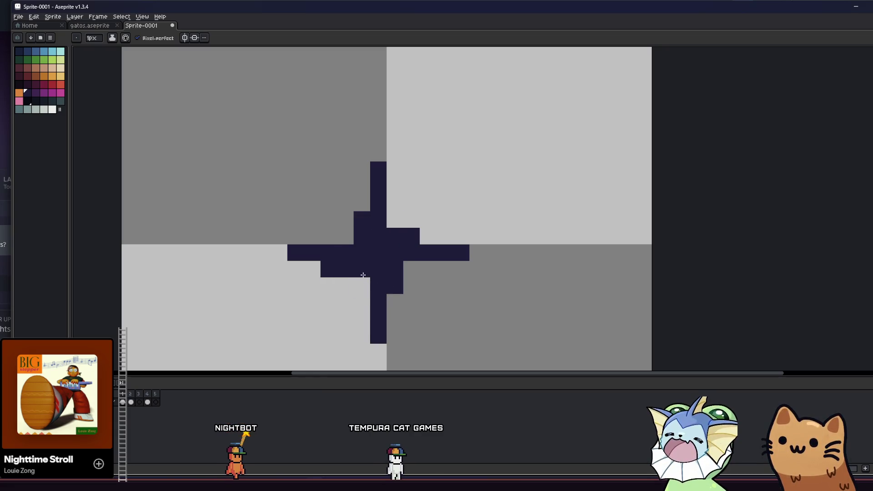
Add dark pixels at the star's upper right, a detached dot beyond it, and one below
scroll(361, 279, down, 2)
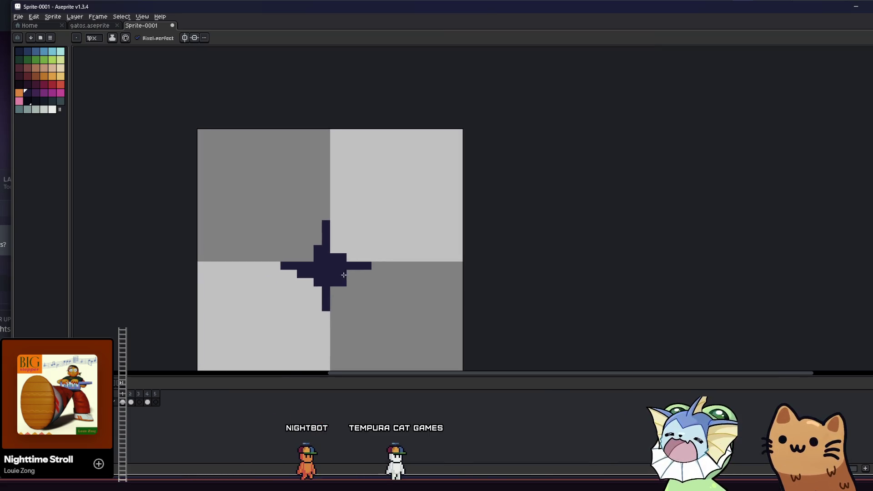
drag(350, 249, 351, 257)
click(342, 241)
key(ctrl+z)
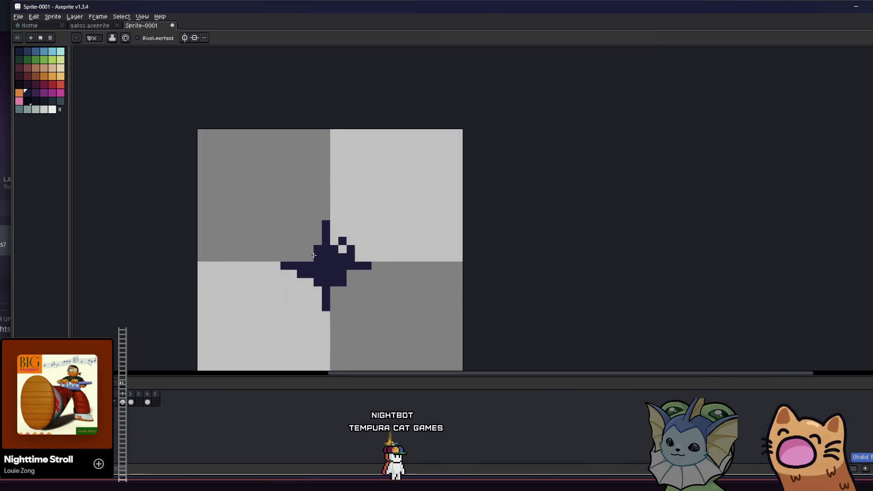
click(324, 209)
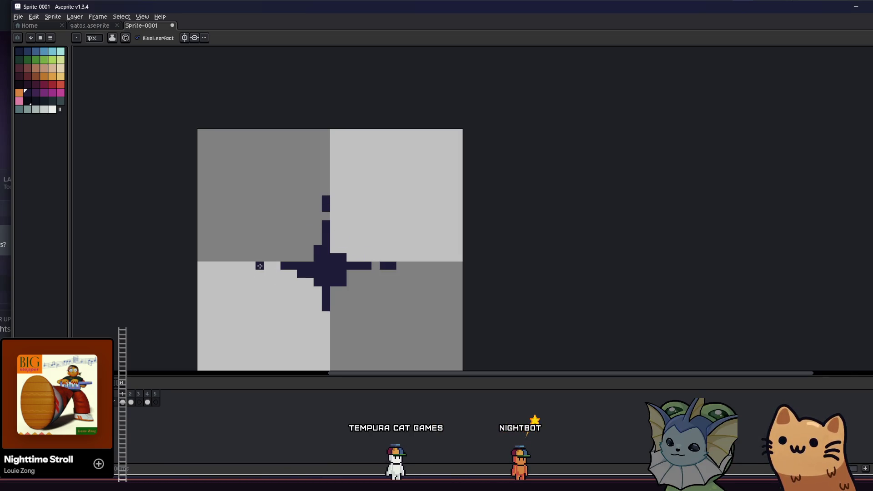
scroll(306, 281, down, 2)
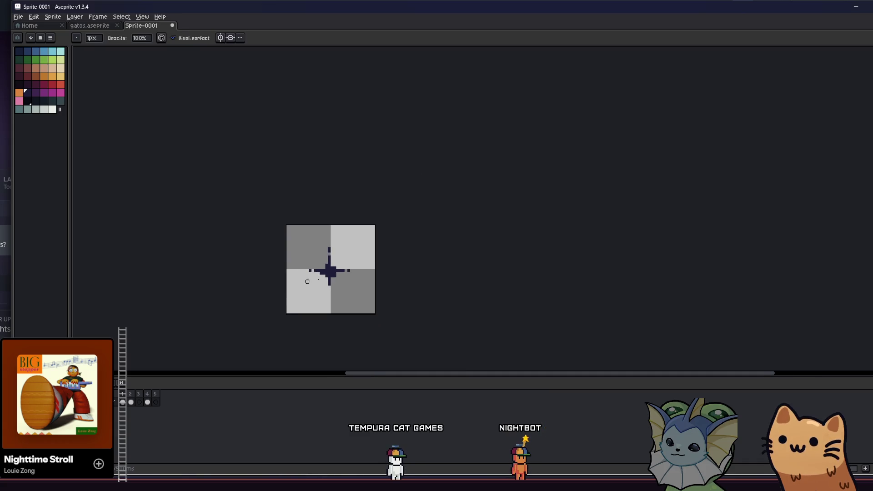
scroll(318, 280, up, 3)
click(286, 280)
scroll(287, 280, down, 4)
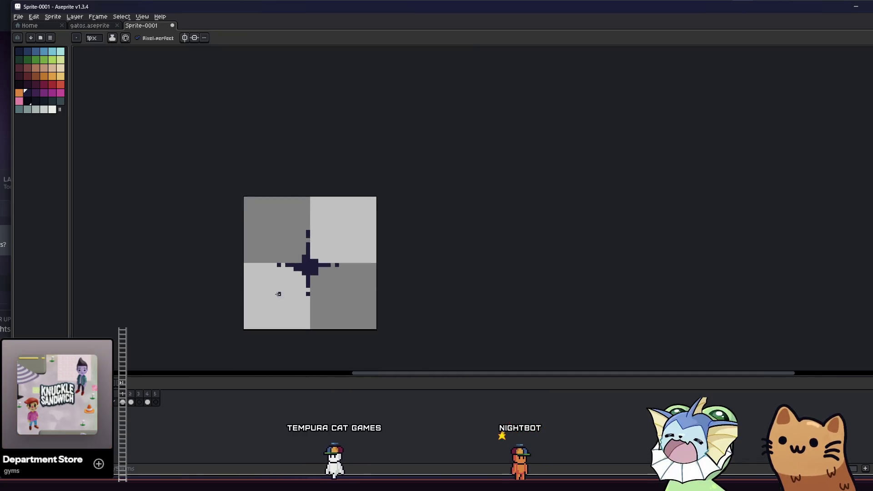
scroll(297, 273, up, 6)
Scatter dark dots around the star at lower left, lower right, upper left and upper right
drag(314, 273, 297, 274)
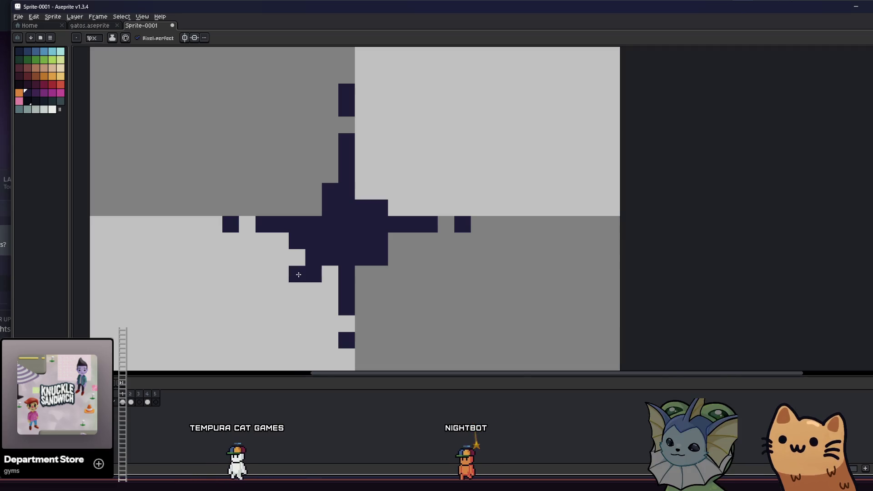
click(396, 273)
click(413, 290)
click(314, 175)
click(396, 190)
scroll(294, 271, down, 5)
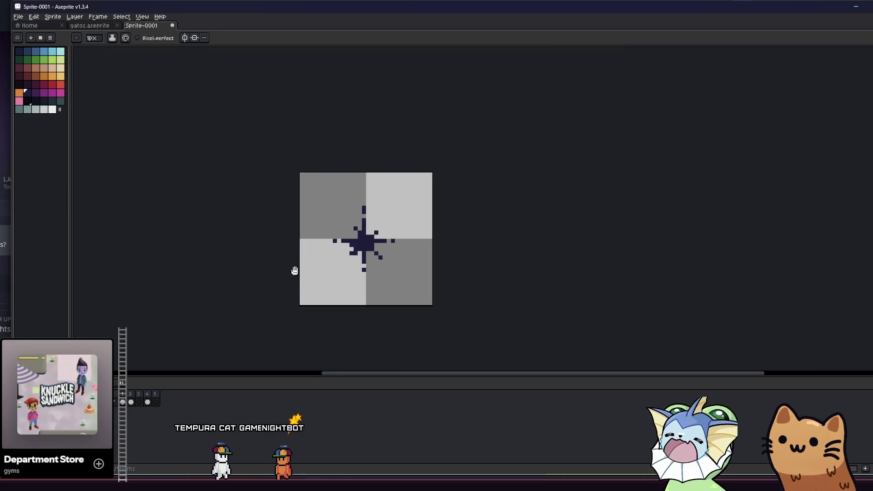
scroll(295, 273, up, 5)
scroll(354, 280, down, 6)
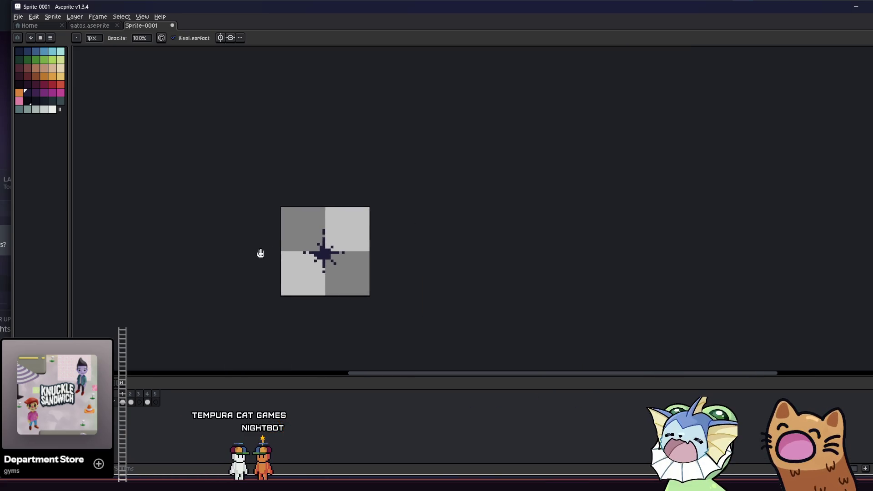
scroll(271, 255, up, 2)
Step through the neighbouring frames and play the animation to preview it
key(Right)
key(Right)
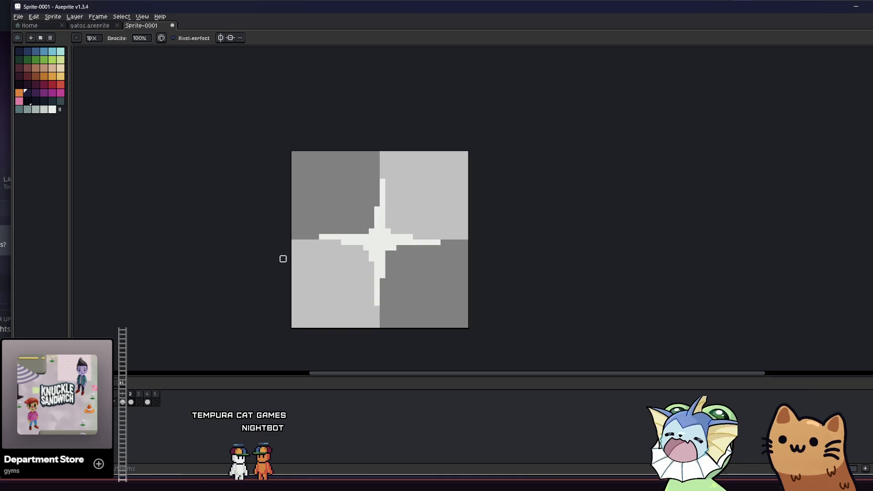
key(Left)
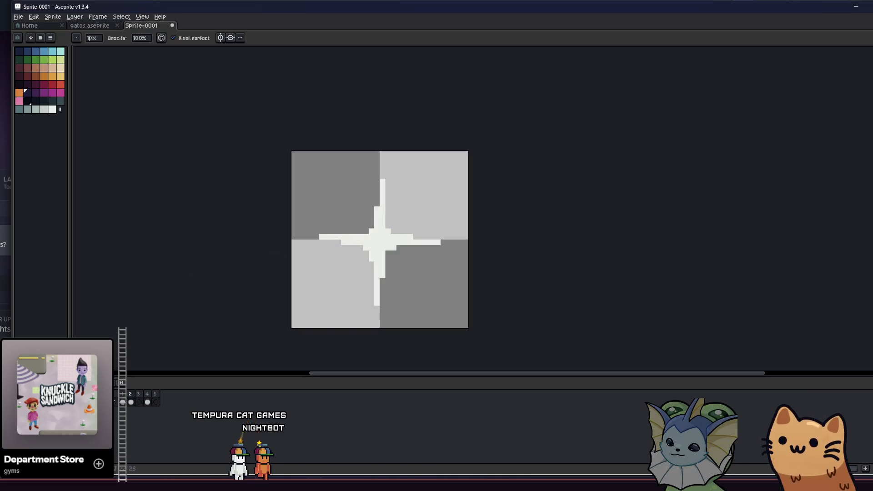
key(Left)
key(Return)
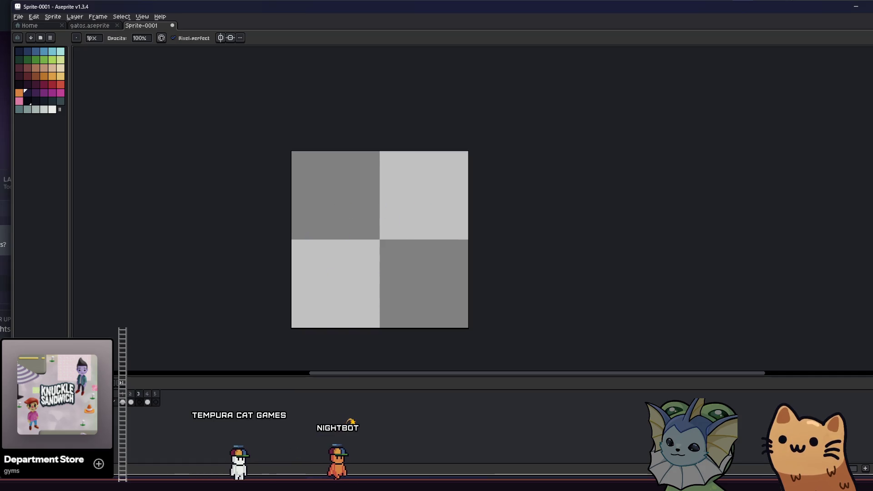